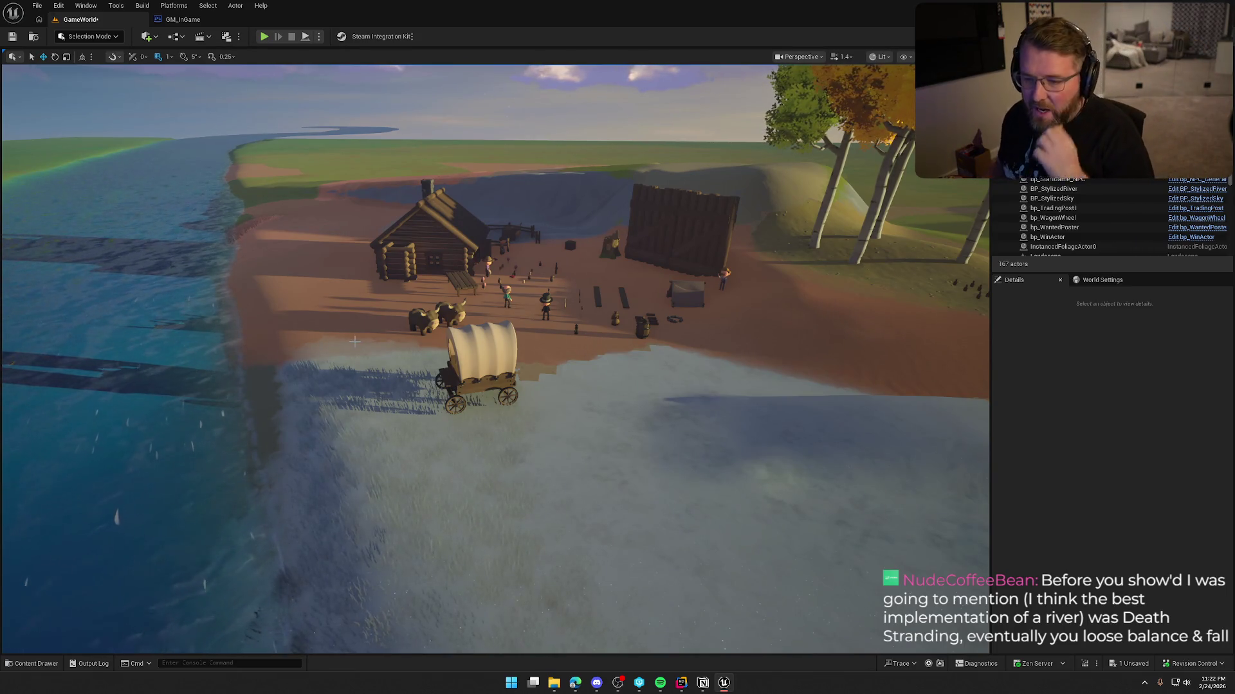
Play-test the level by driving the covered wagon into the river to check the current
mouse_move(354, 342)
mouse_down()
mouse_move(281, 200)
mouse_move(283, 158)
mouse_move(290, 219)
mouse_move(454, 270)
mouse_up()
drag(416, 220, 567, 340)
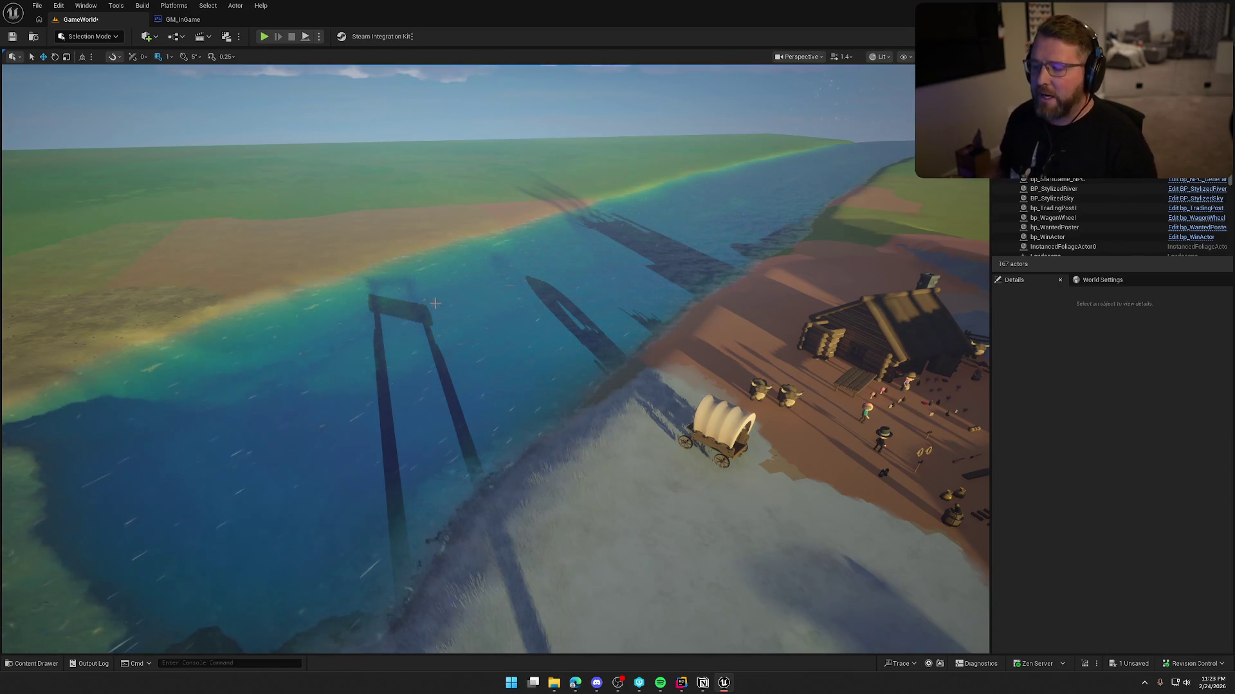
click(265, 36)
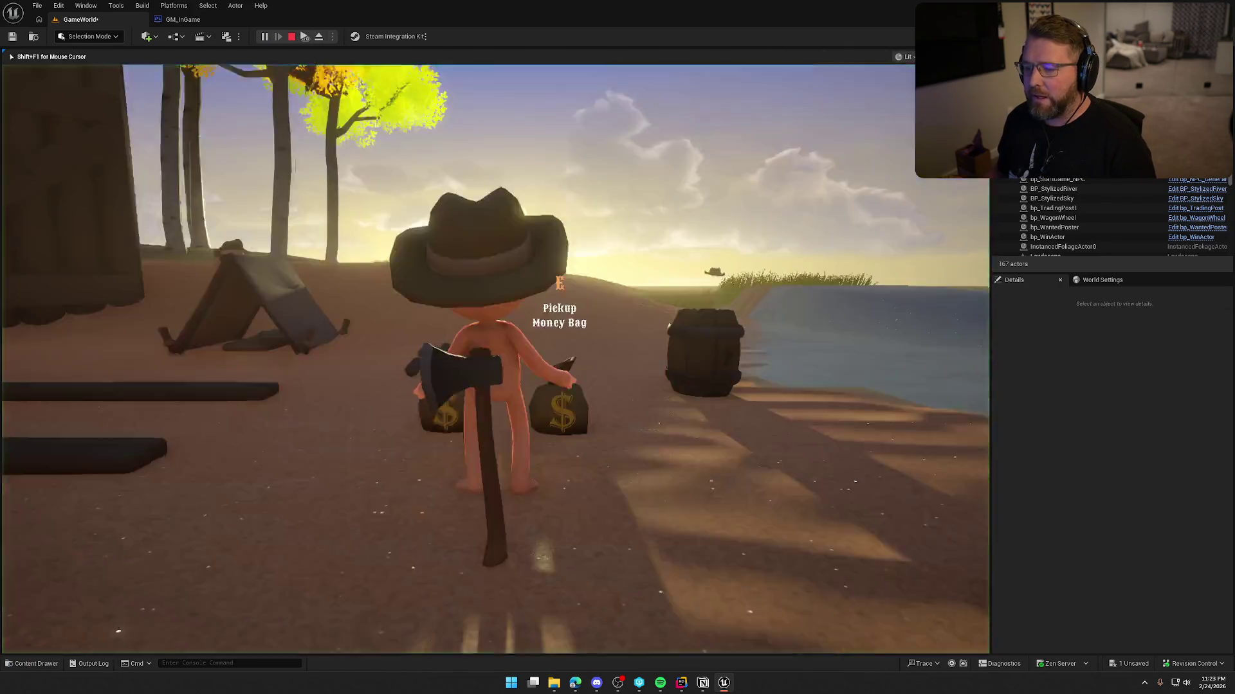
key(w)
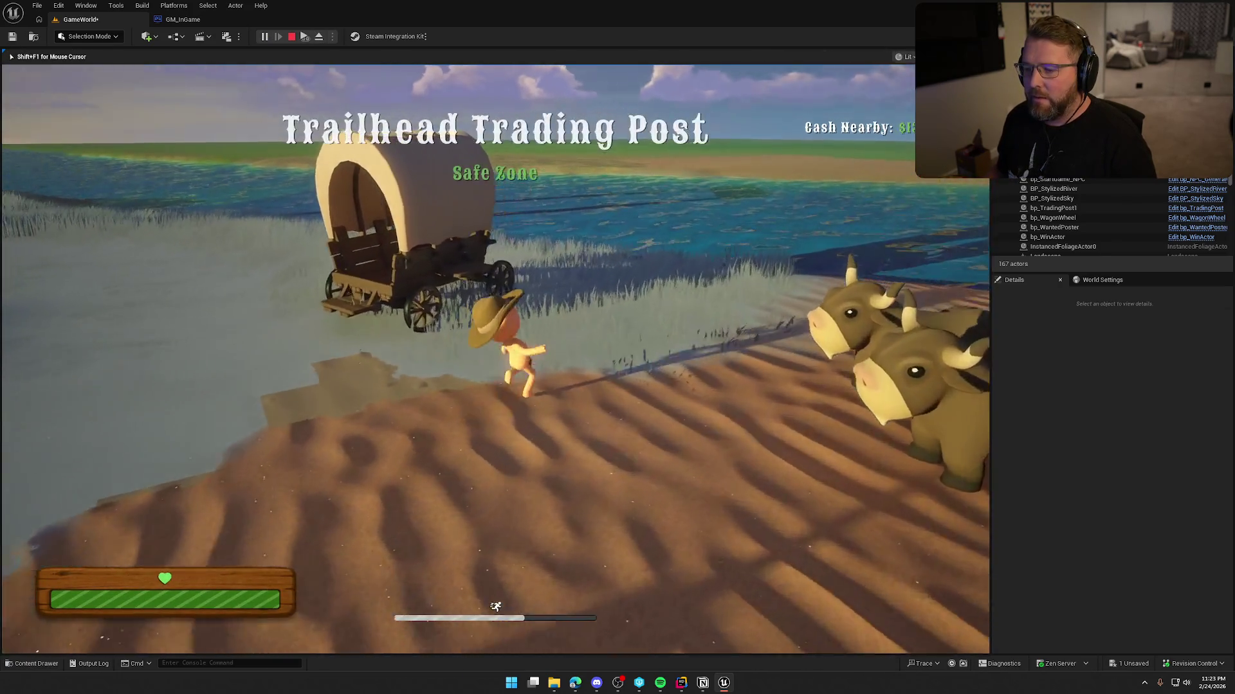
key(e)
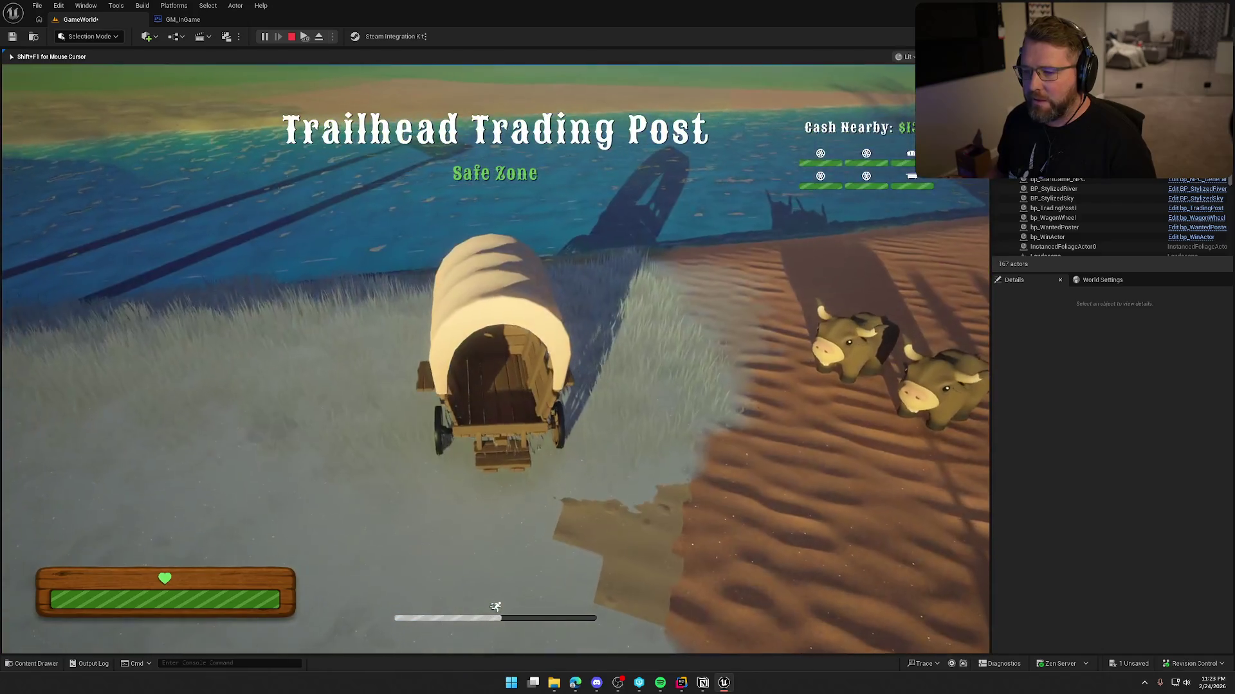
key(w)
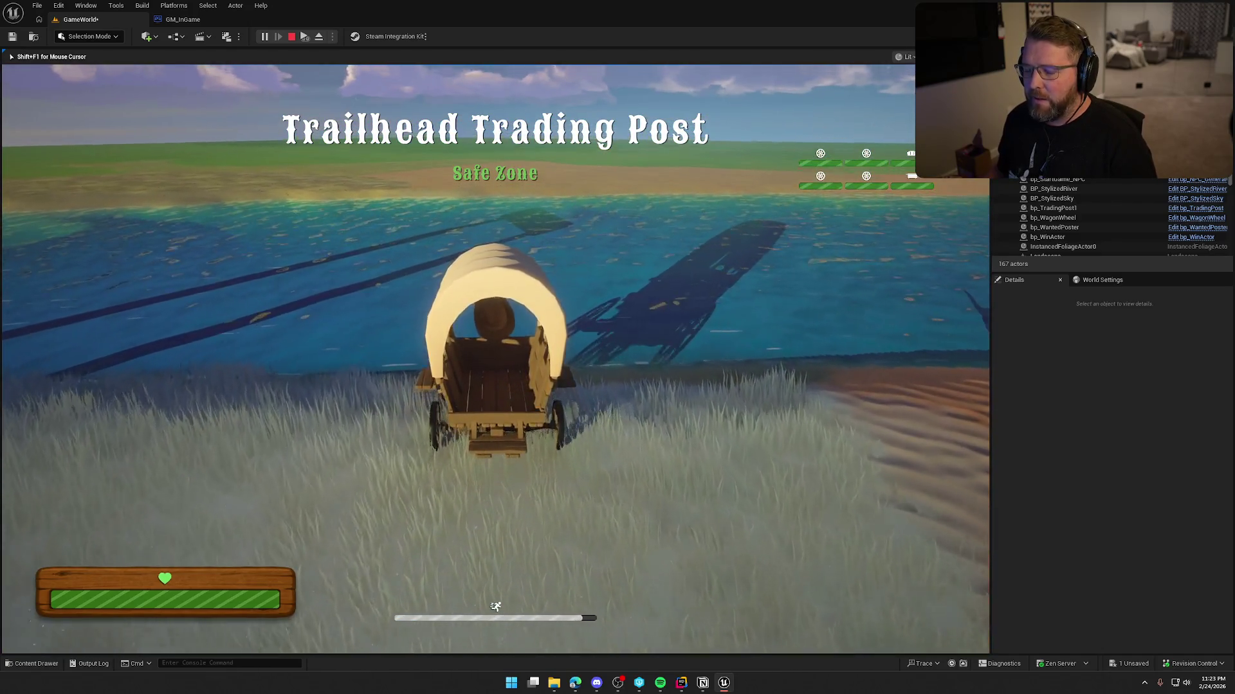
key(w)
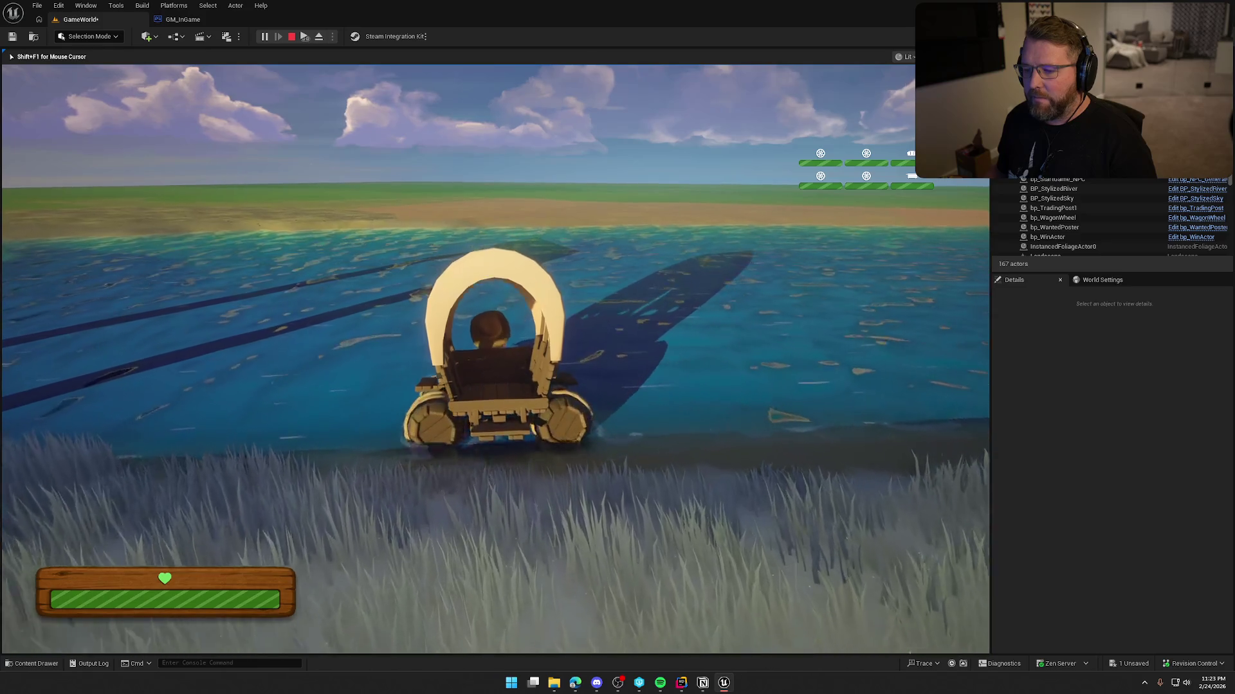
key(w)
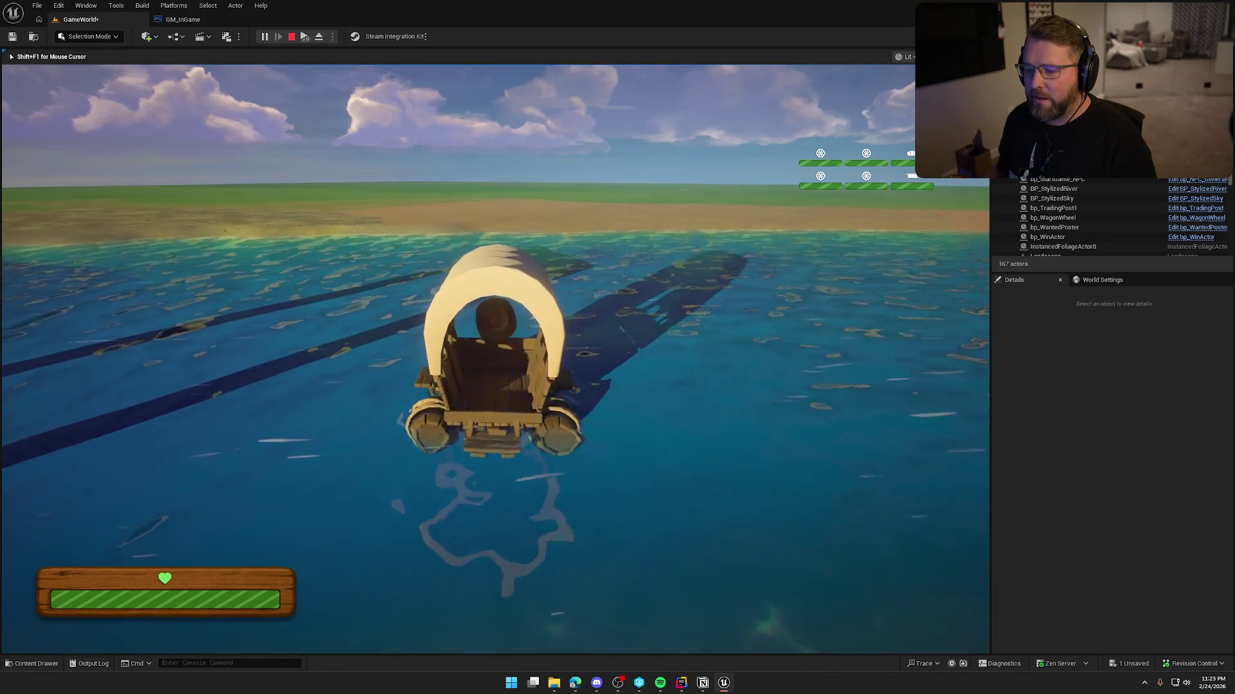
key(w)
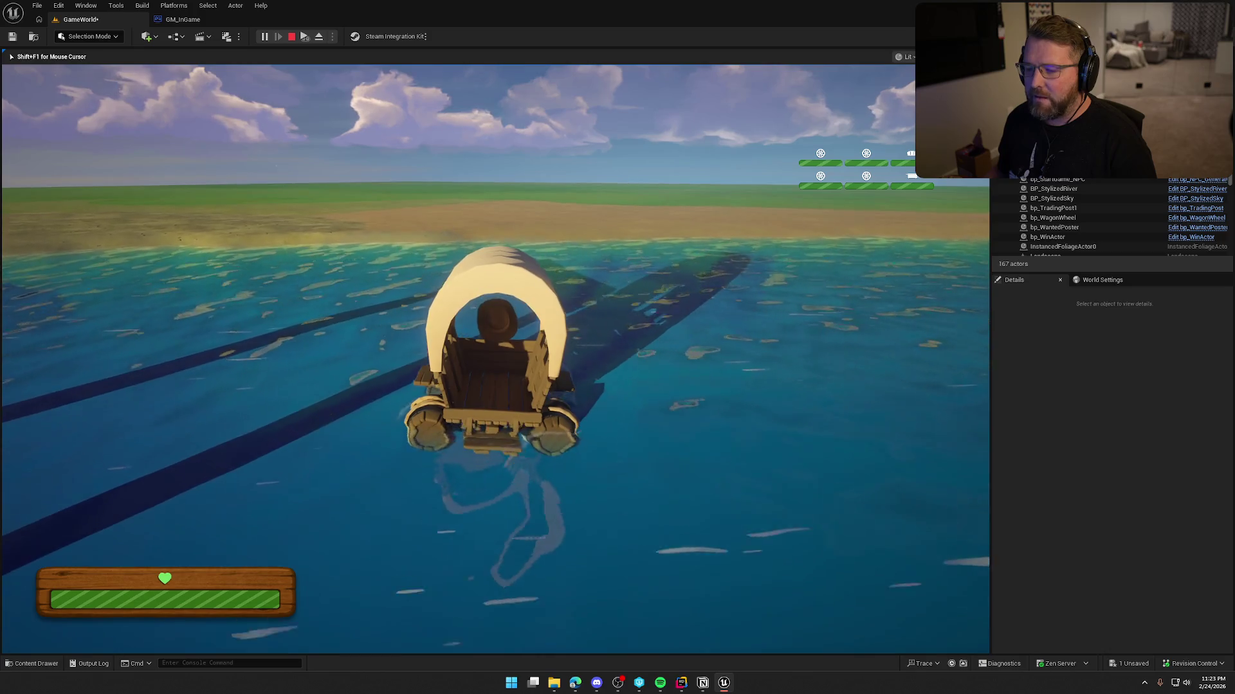
key(w)
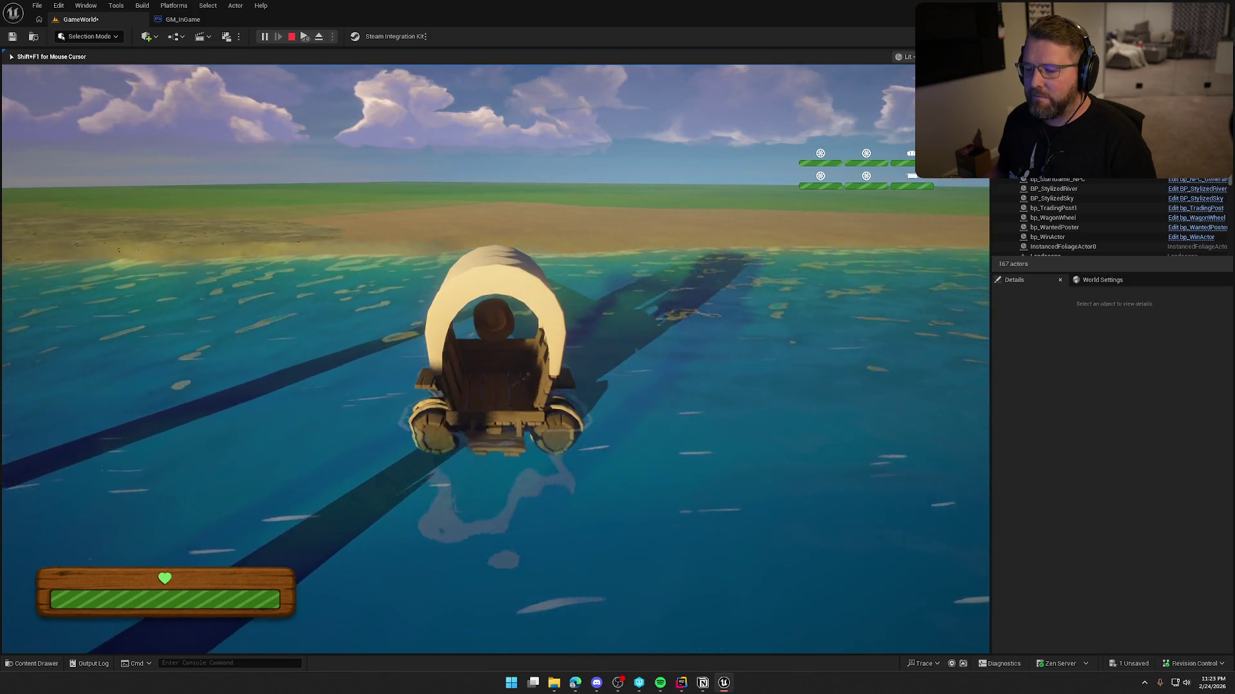
key(w)
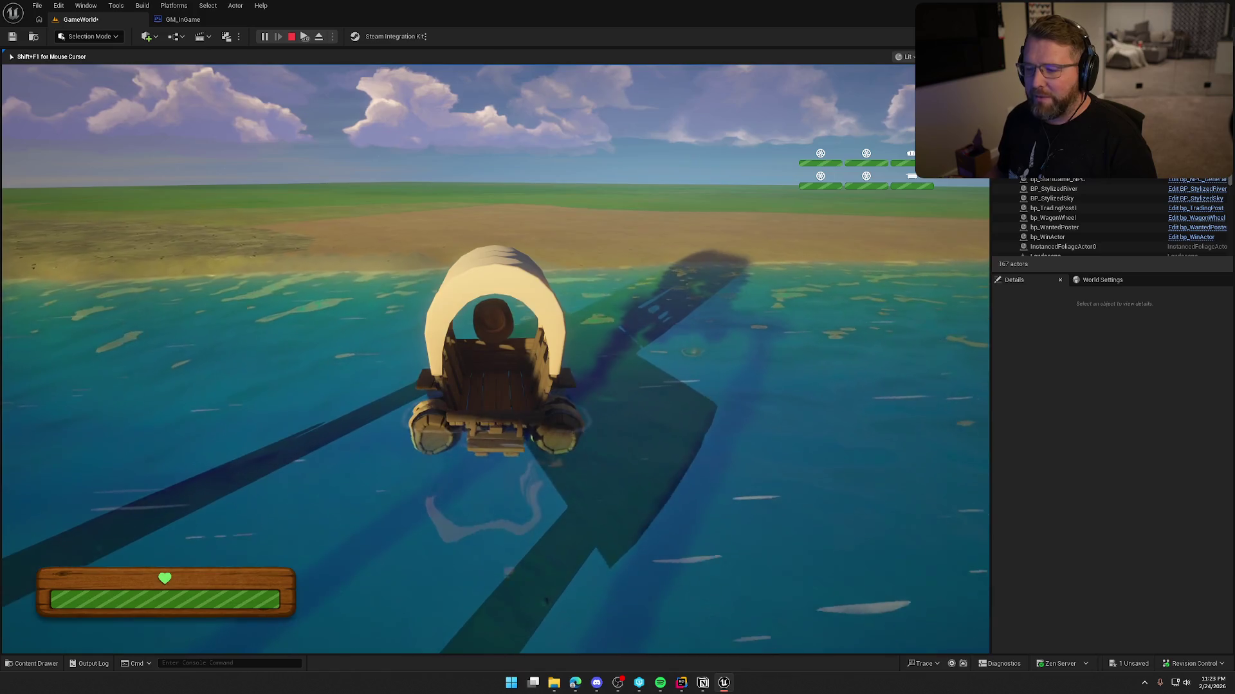
key(w)
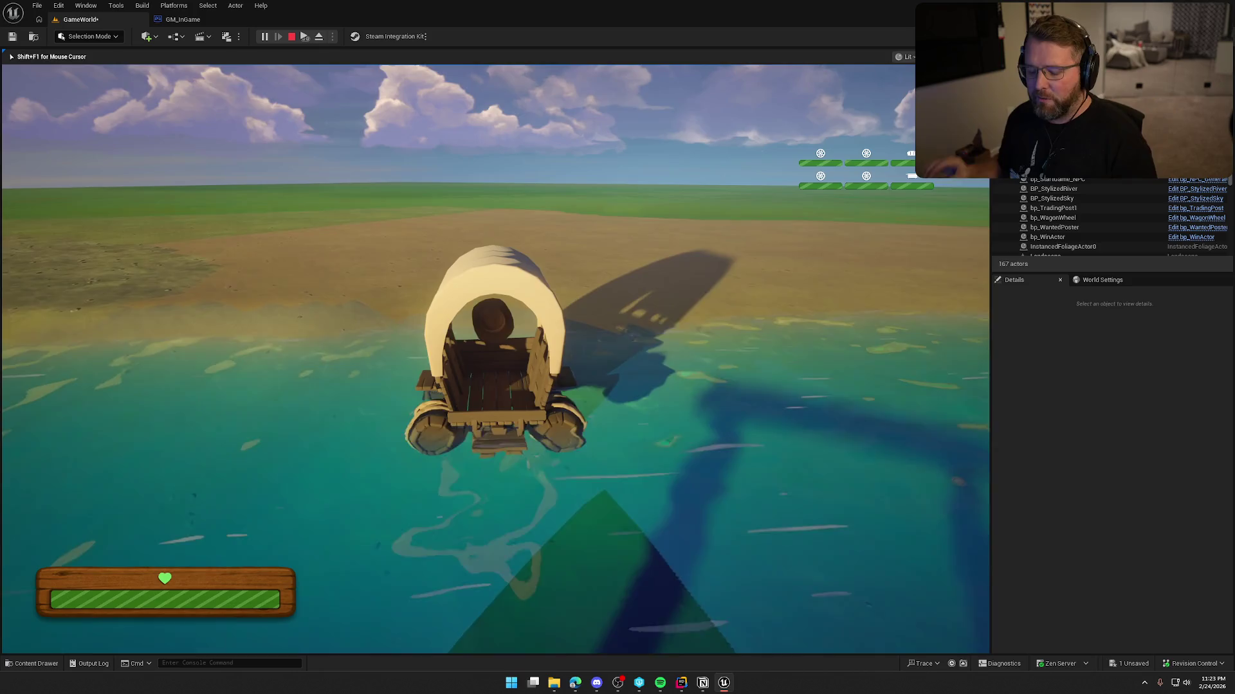
key(Escape)
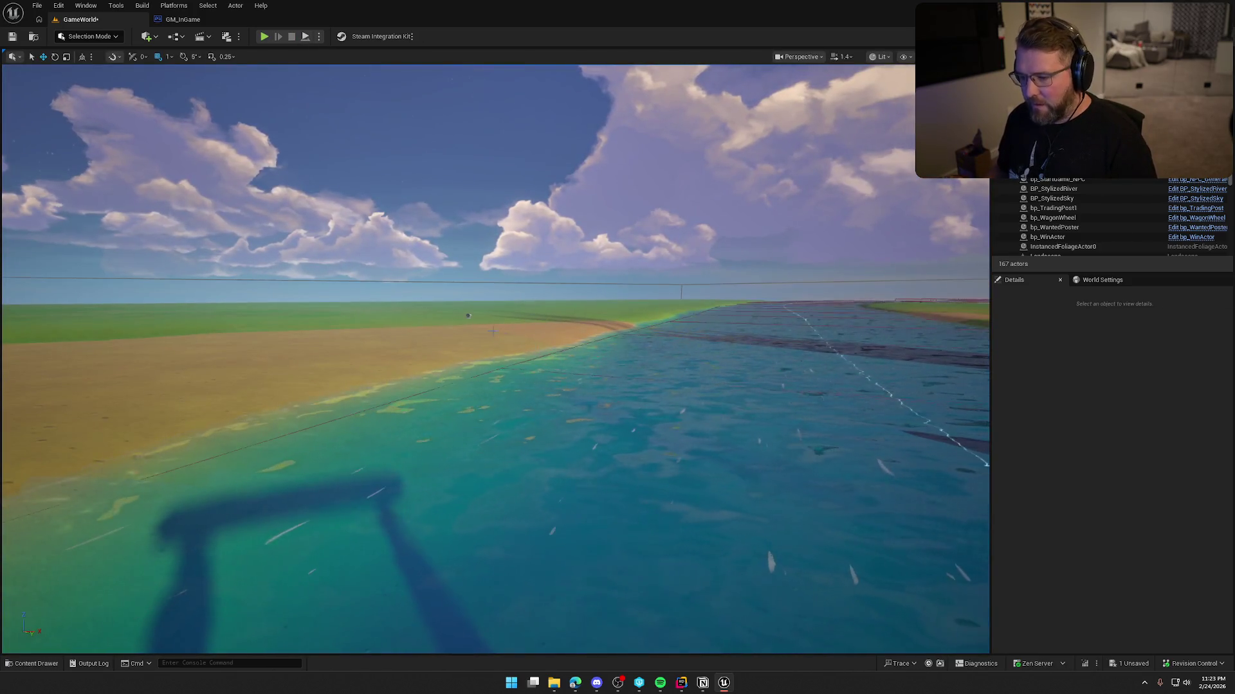
Set bp_RiverLogic's Current settings to Min Current Speed 10 and Max Current Speed 15
click(468, 316)
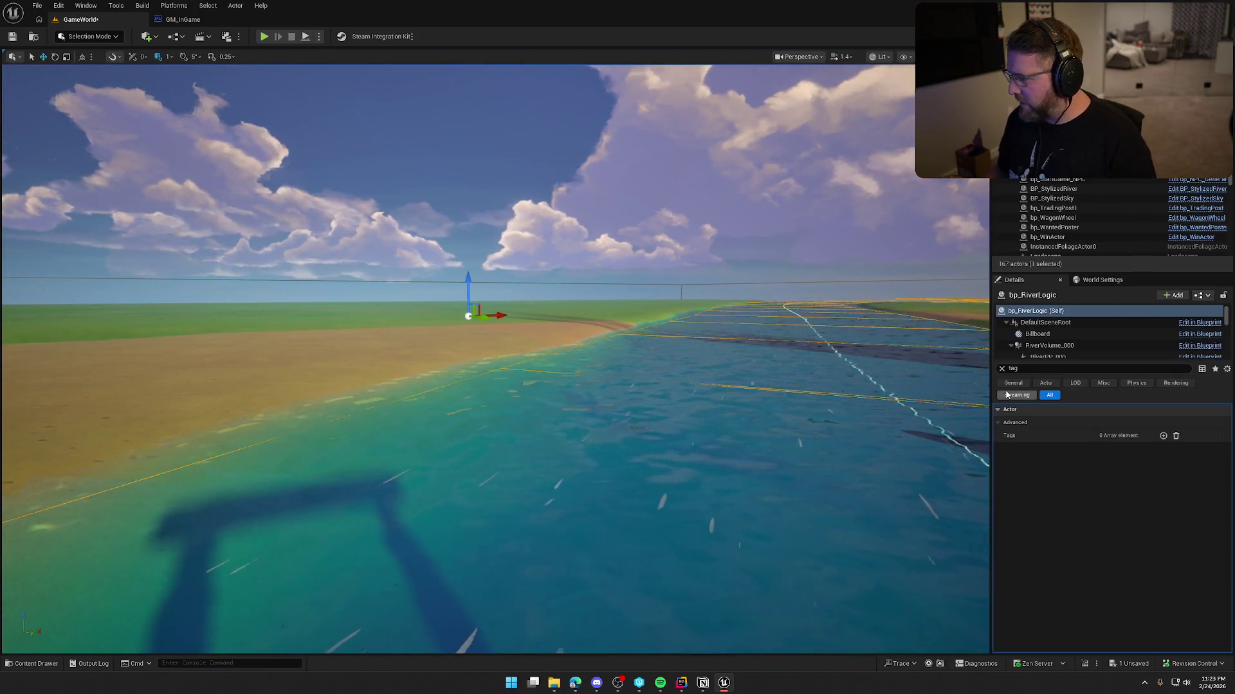
scroll(1063, 543, down, 3)
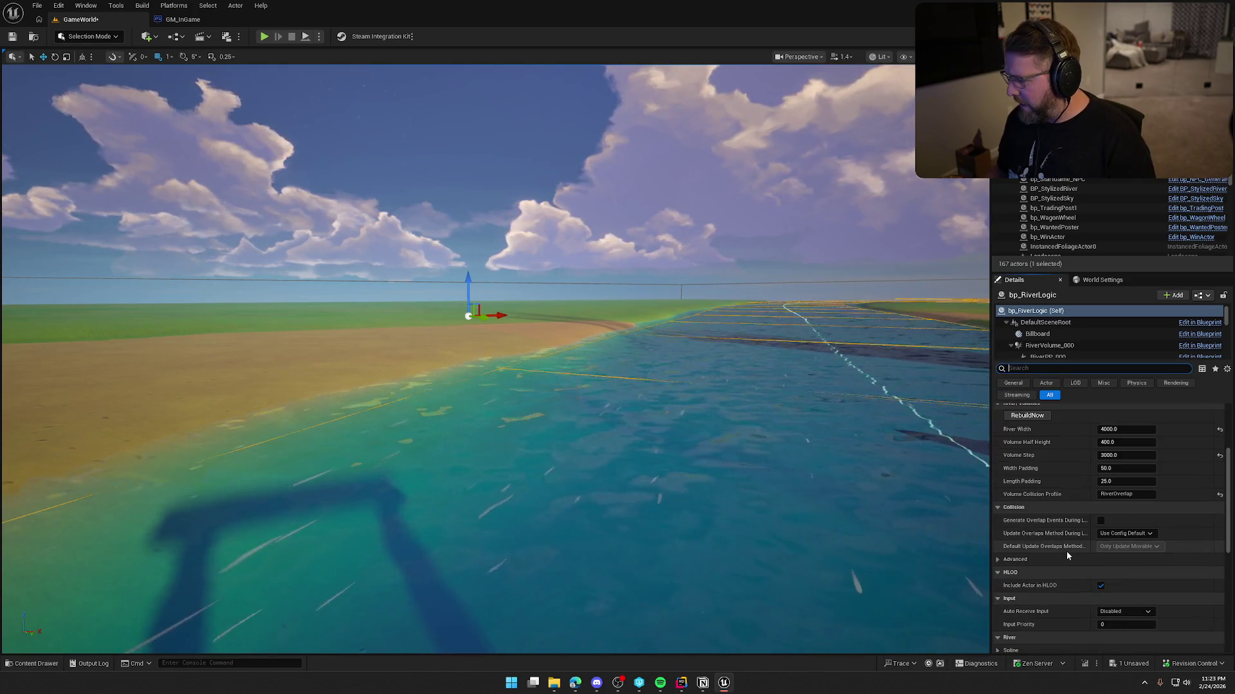
scroll(1067, 544, down, 5)
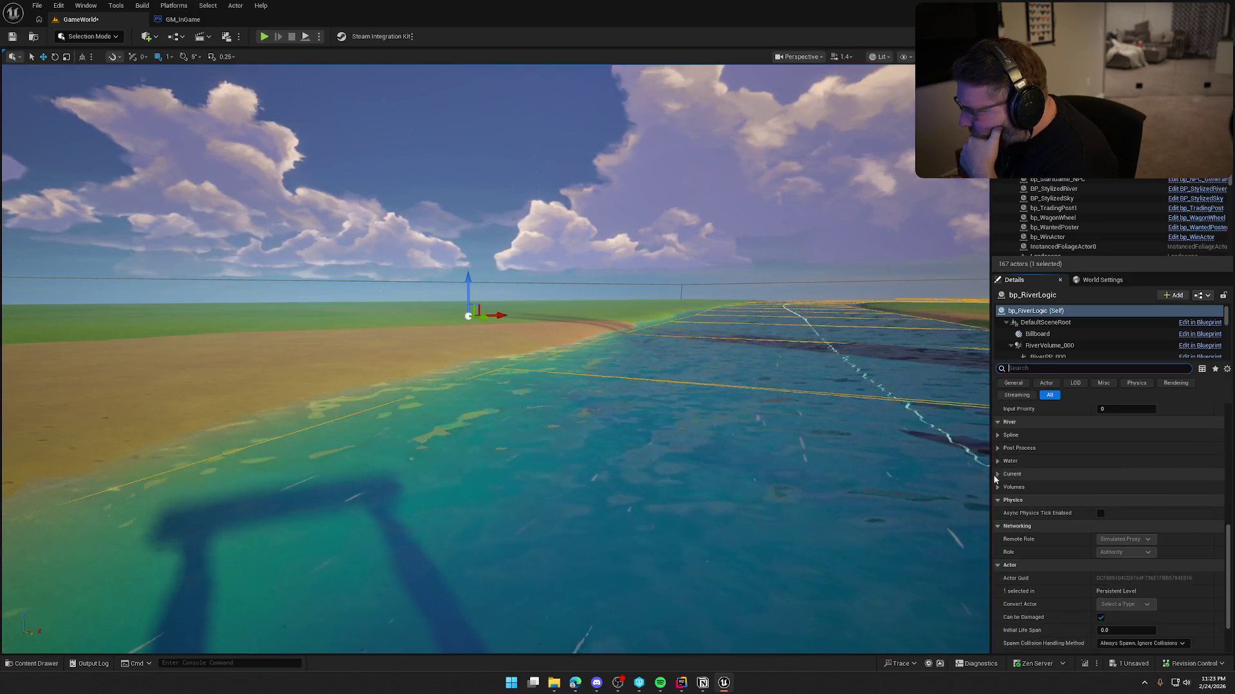
click(998, 474)
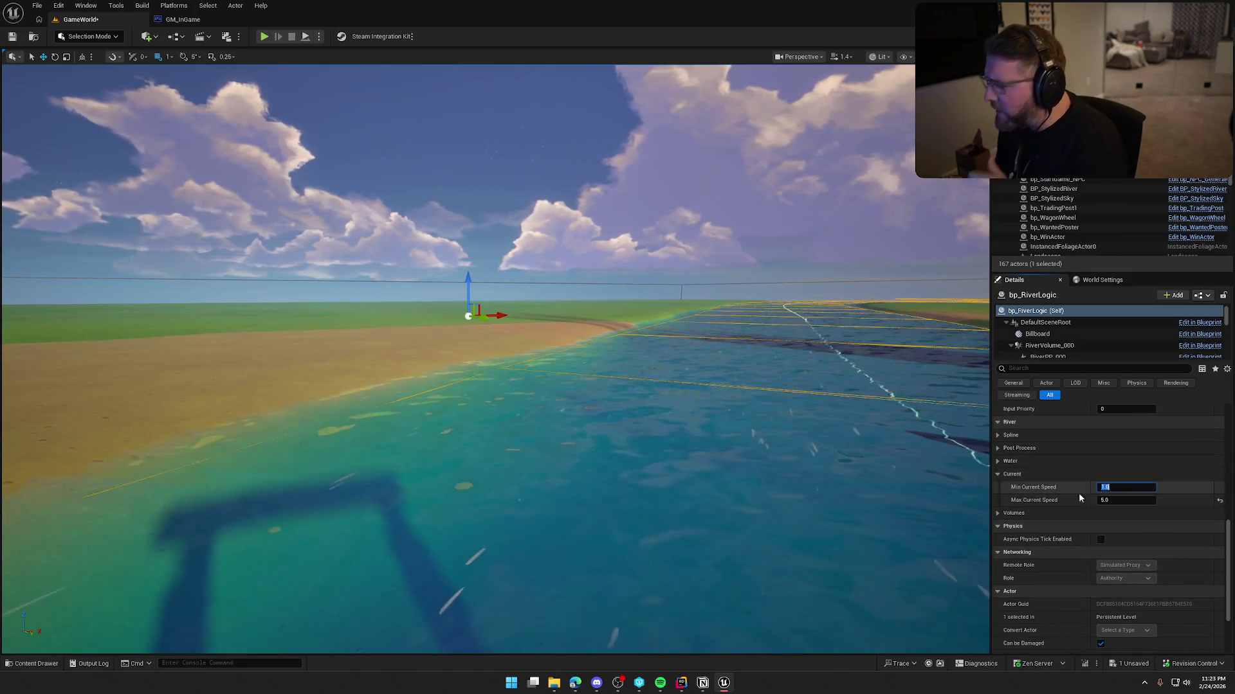
click(1119, 488)
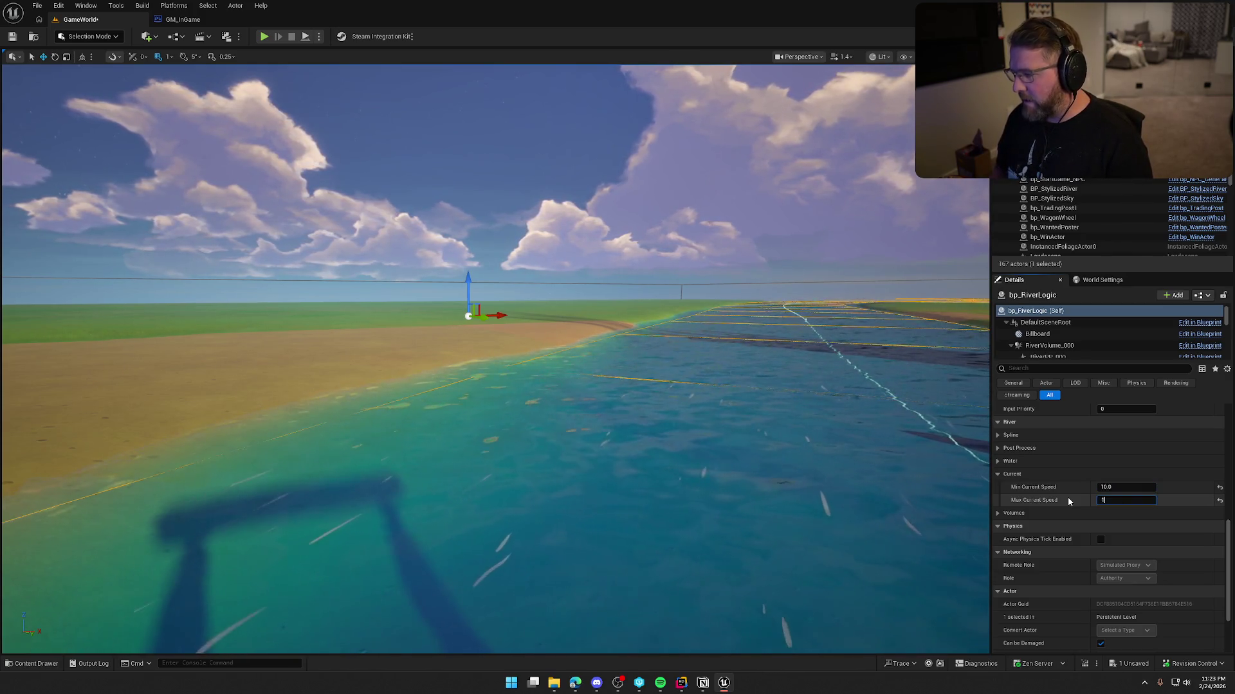
text(10)
key(Tab)
text(15)
click(264, 37)
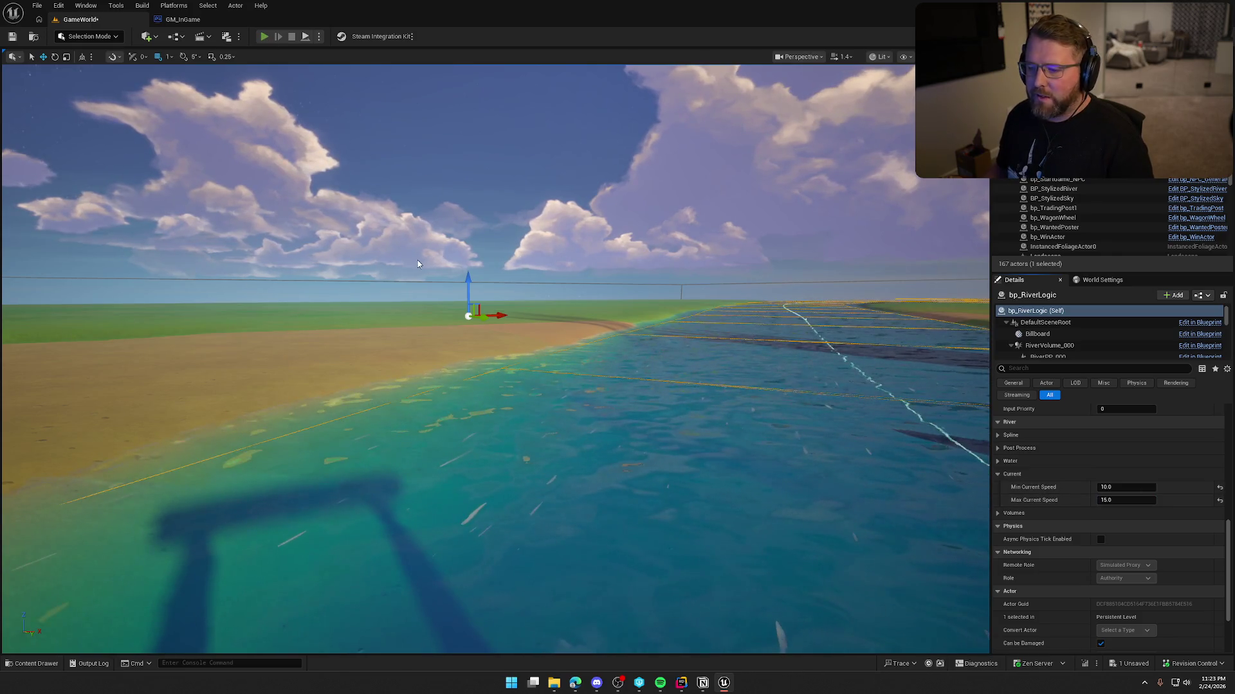
Board the wagon, drive it into the faster current steering right and left, then stop playing
key(w)
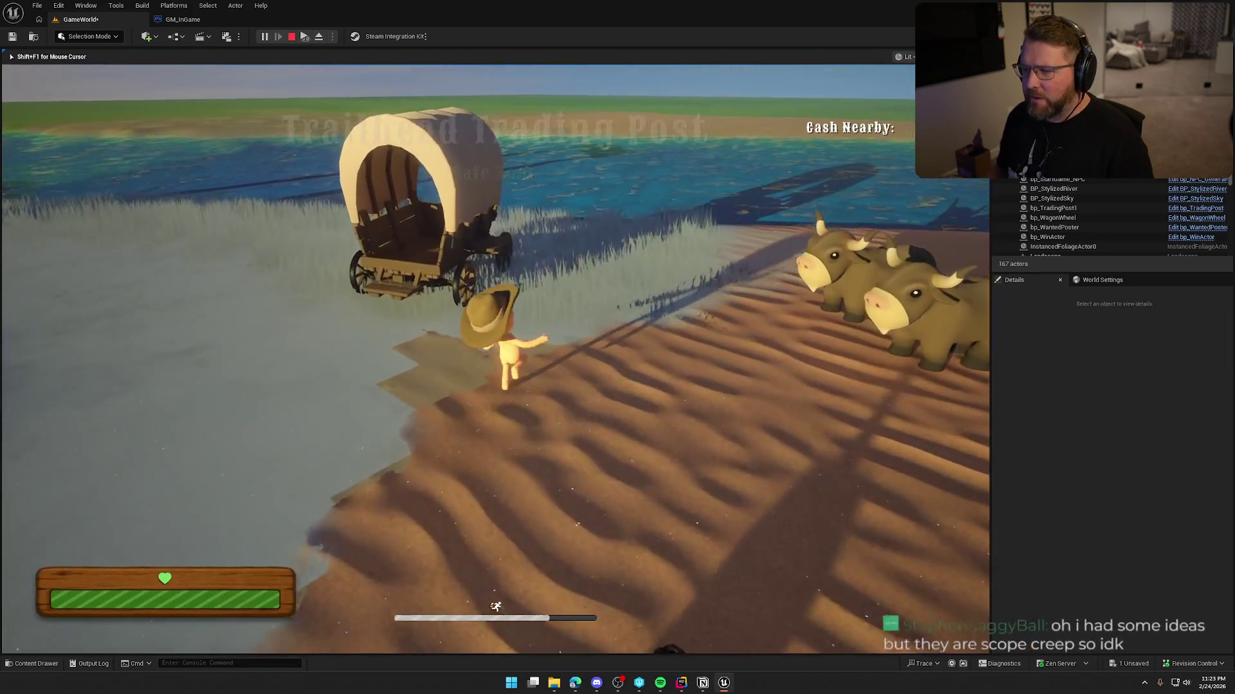
key(e)
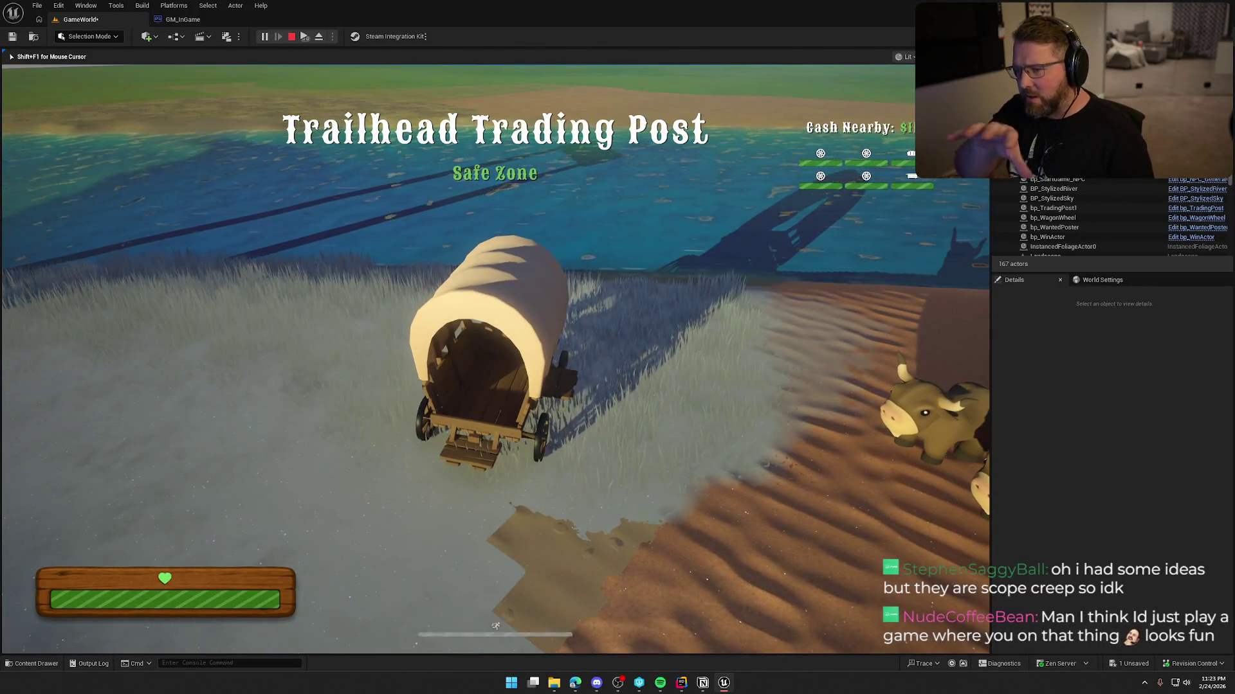
key(w)
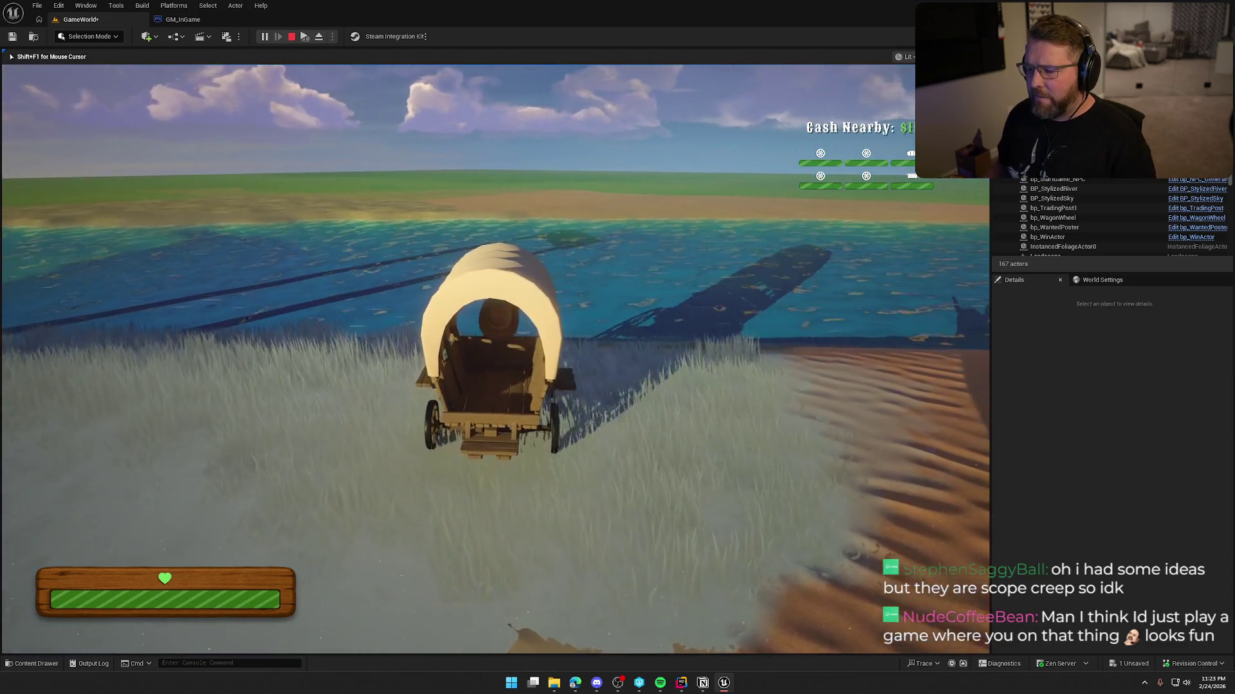
key(w)
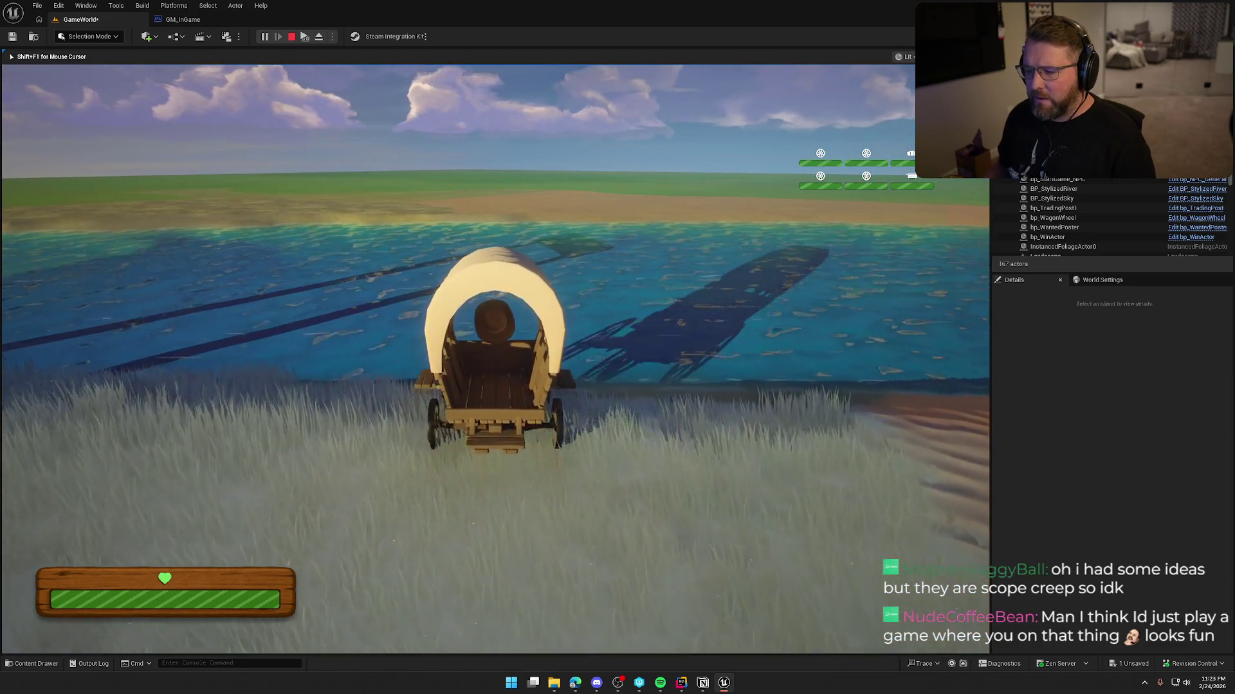
key(d)
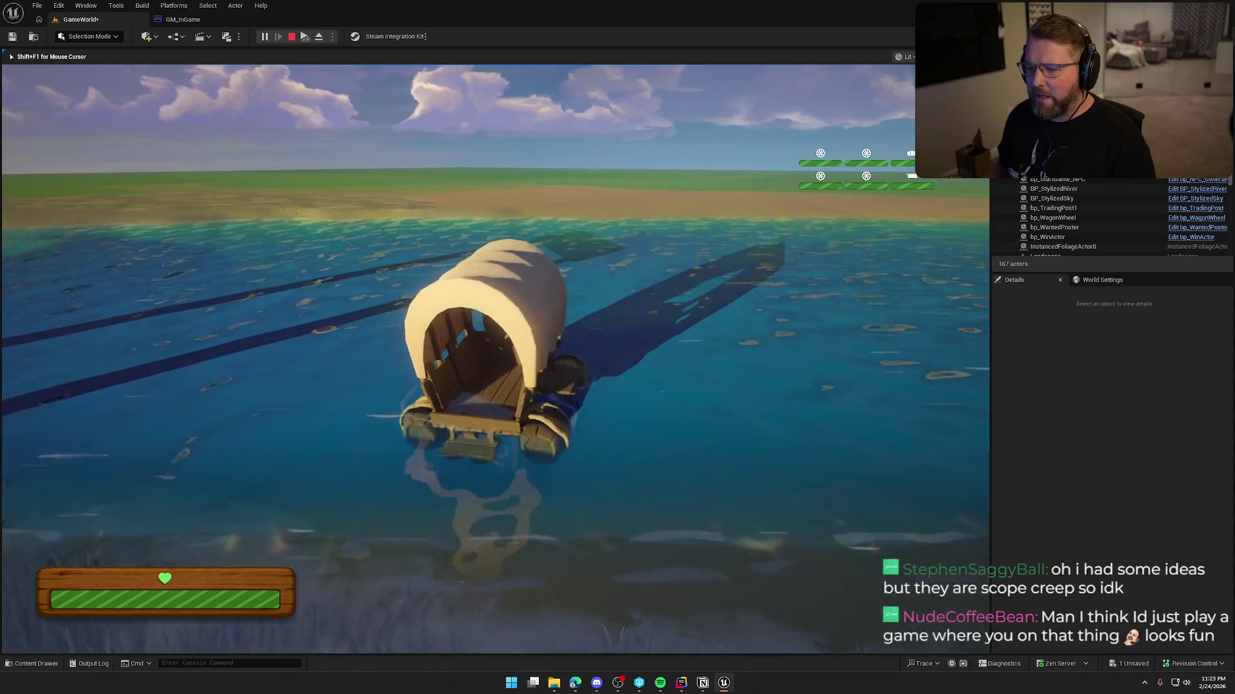
key(w)
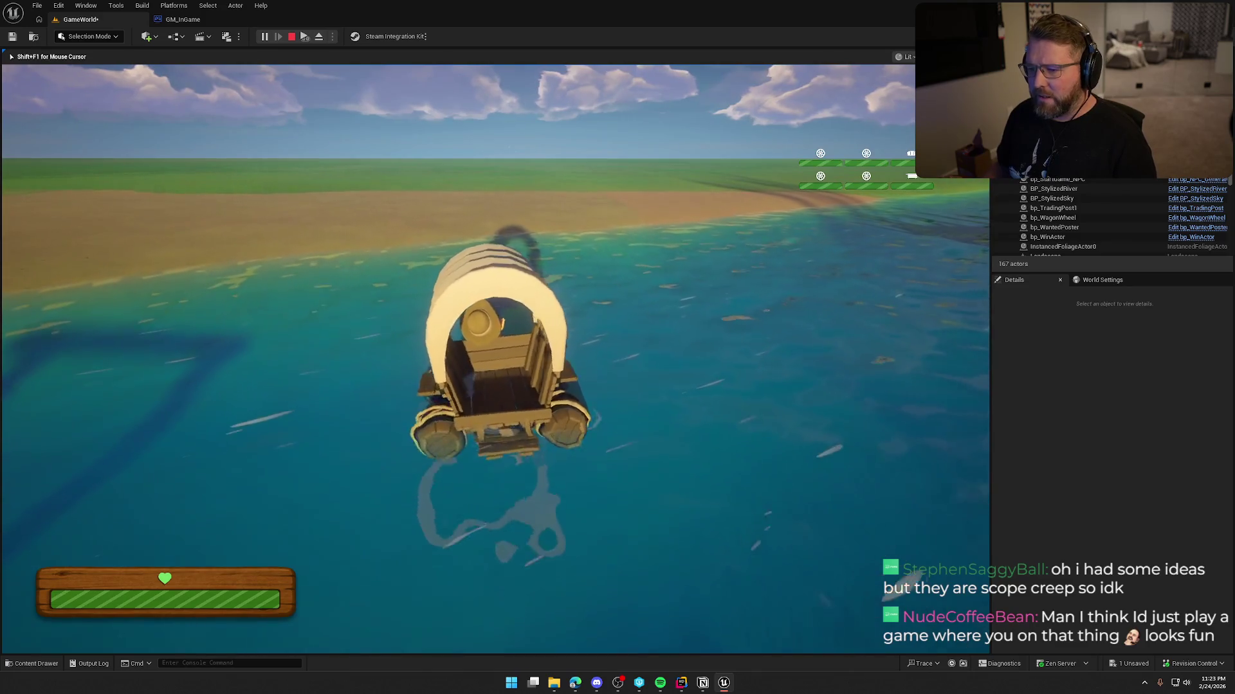
key(a)
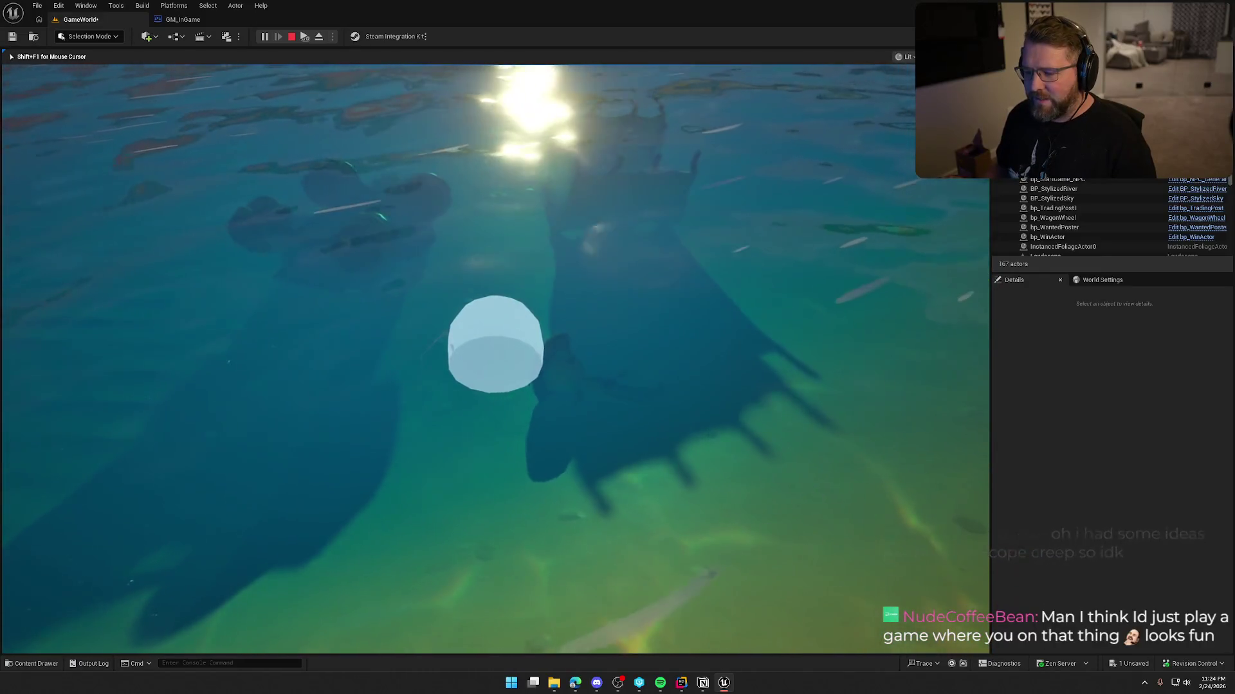
key(Escape)
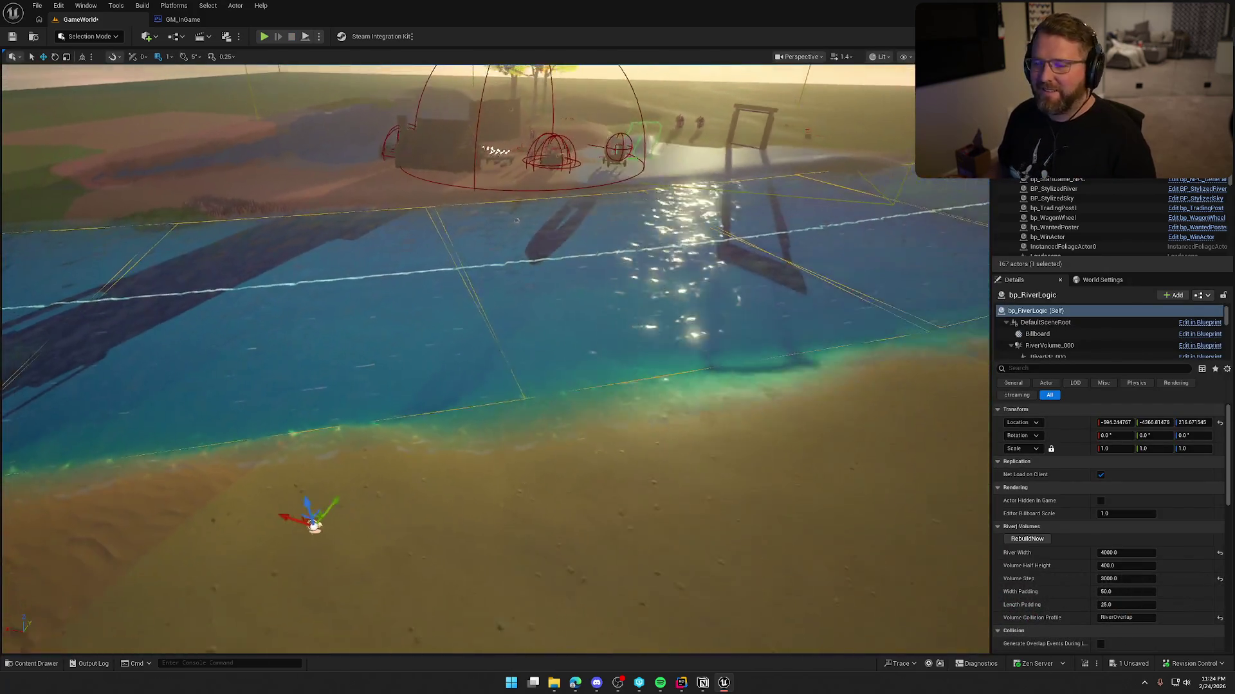
Frame bp_RiverLogic and start editing its Min Current Speed under Current
key(f)
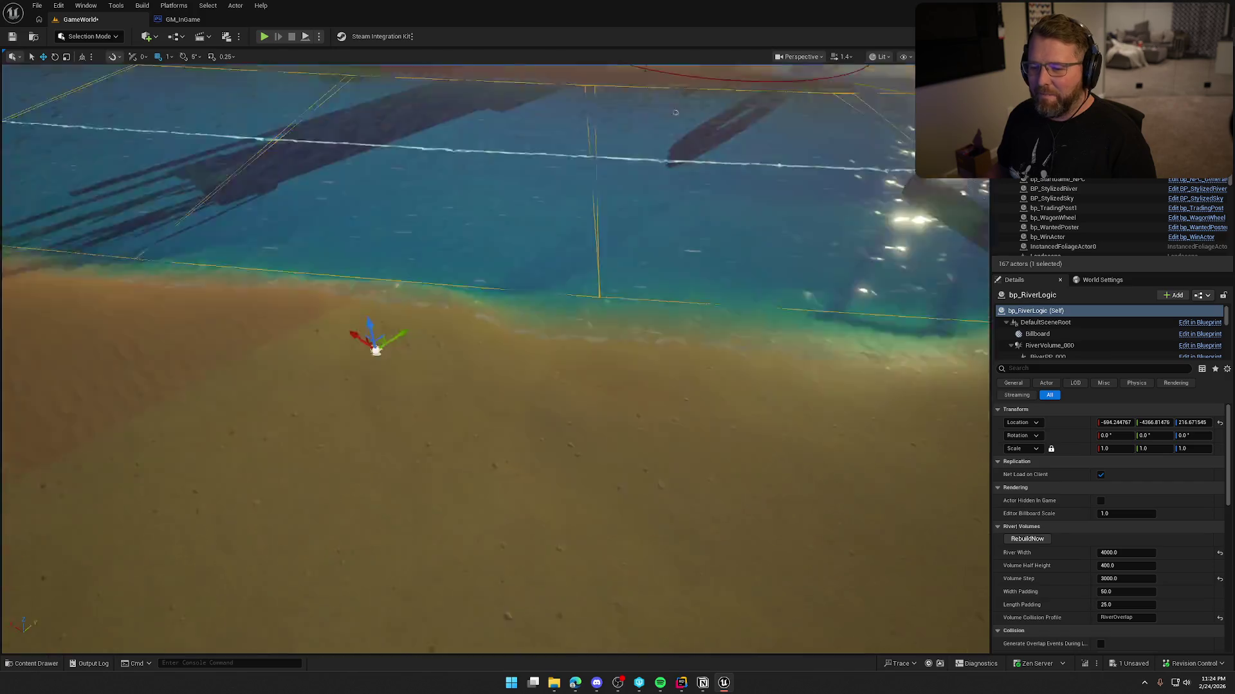
scroll(1135, 586, down, 10)
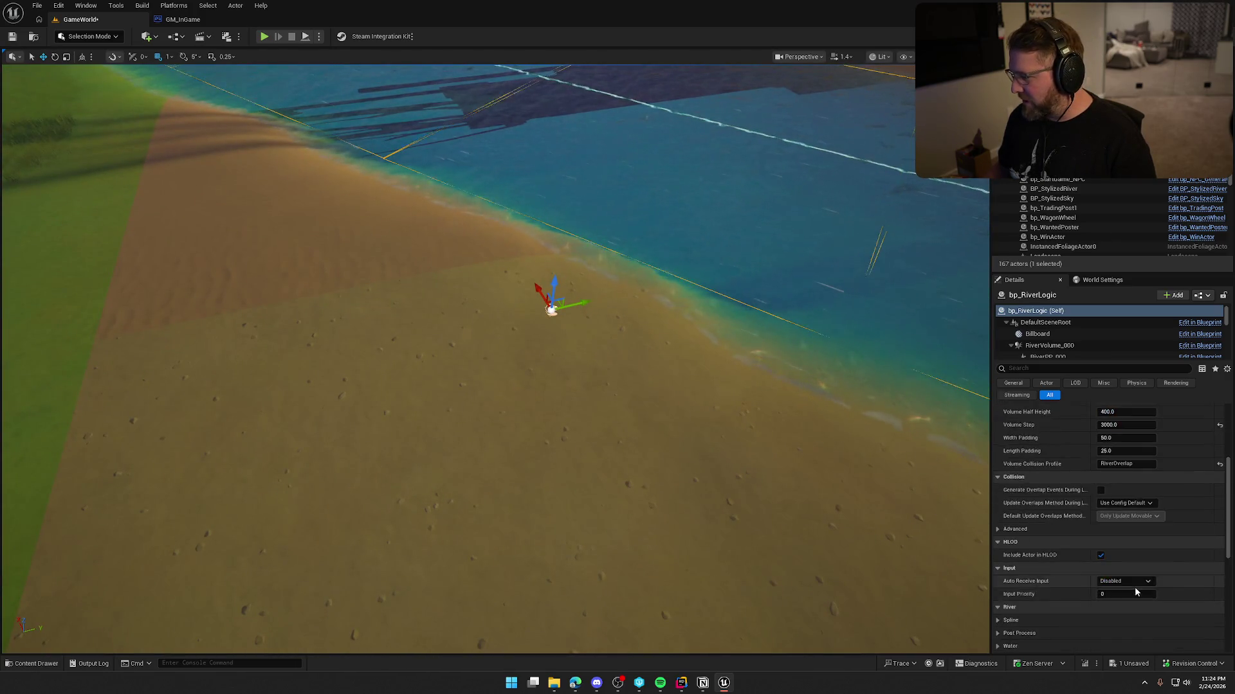
click(1111, 535)
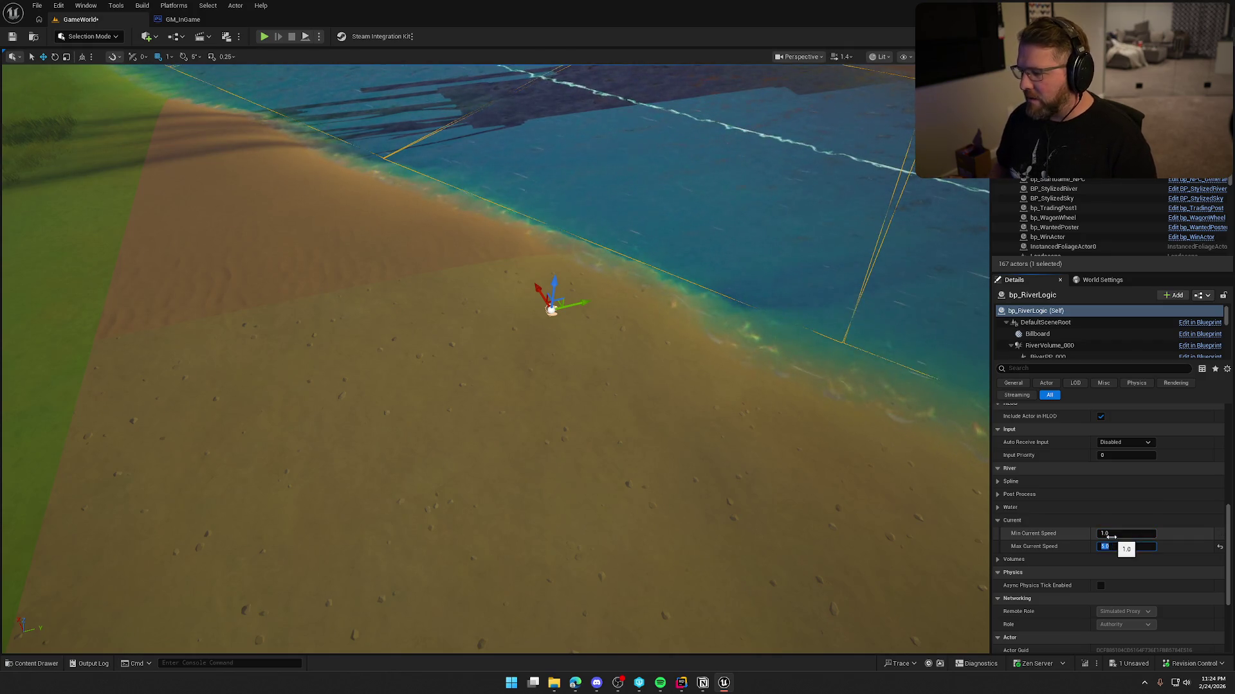
Play-test with Alt+P, driving the wagon through the current onto the far sandy bank, then stop
key(alt+p)
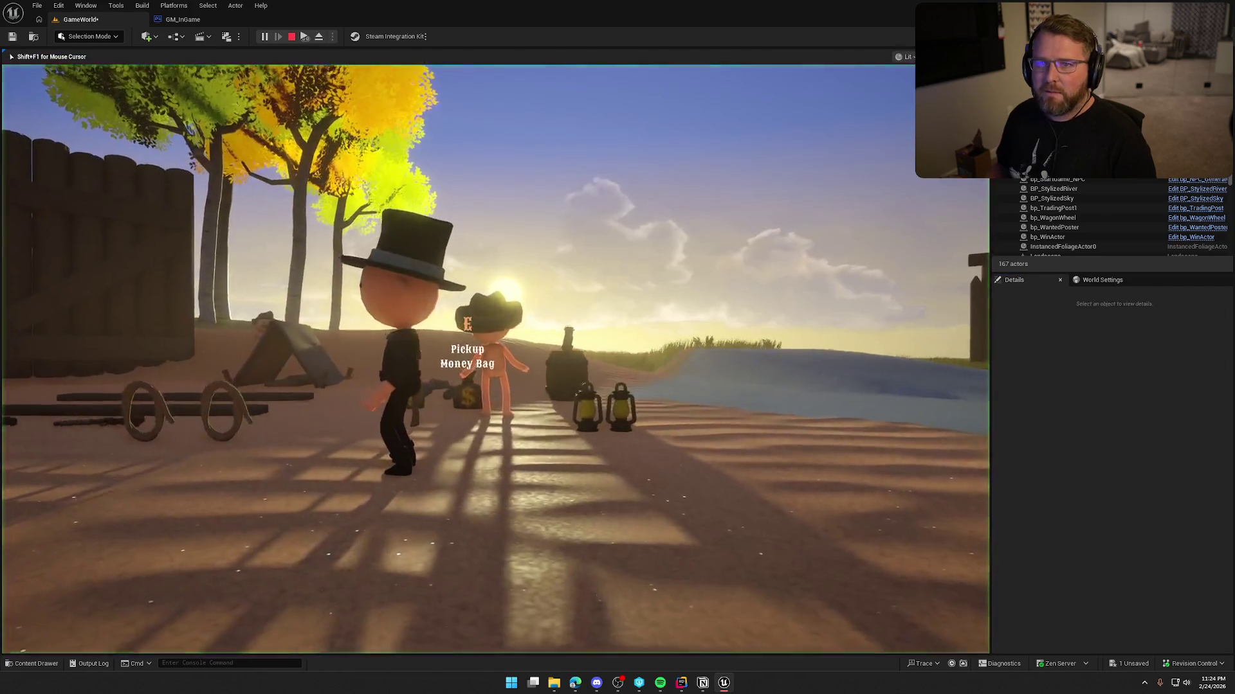
key(shift+w)
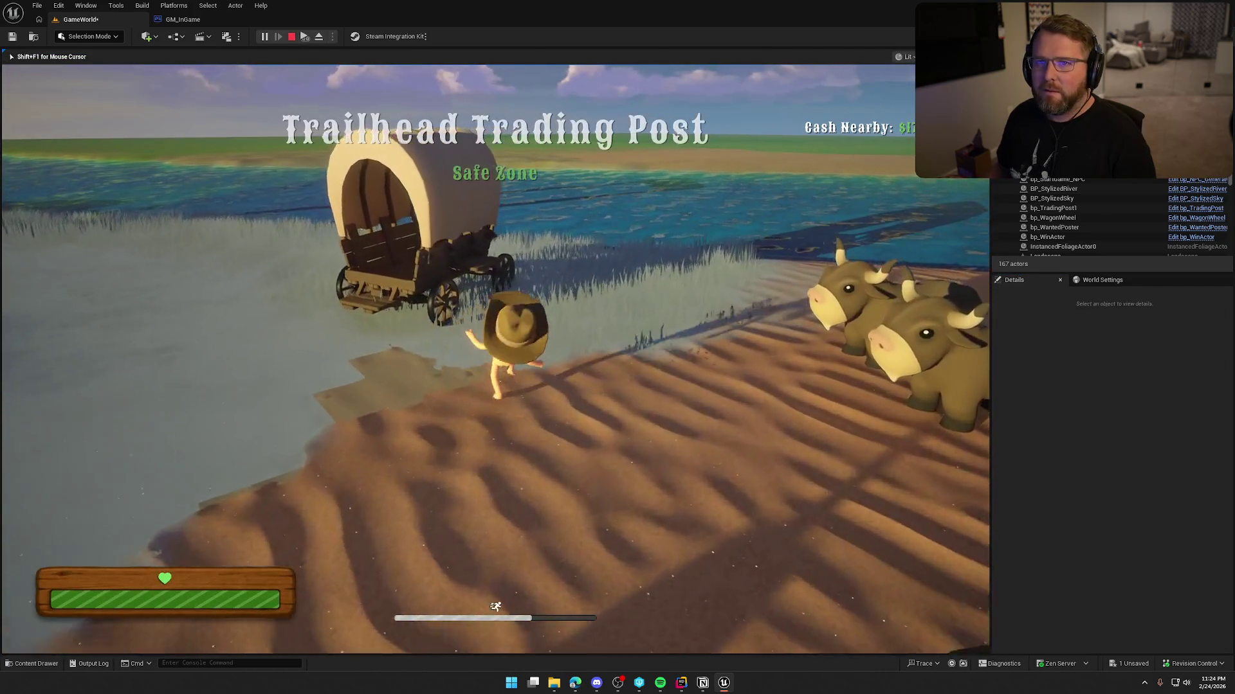
key(w)
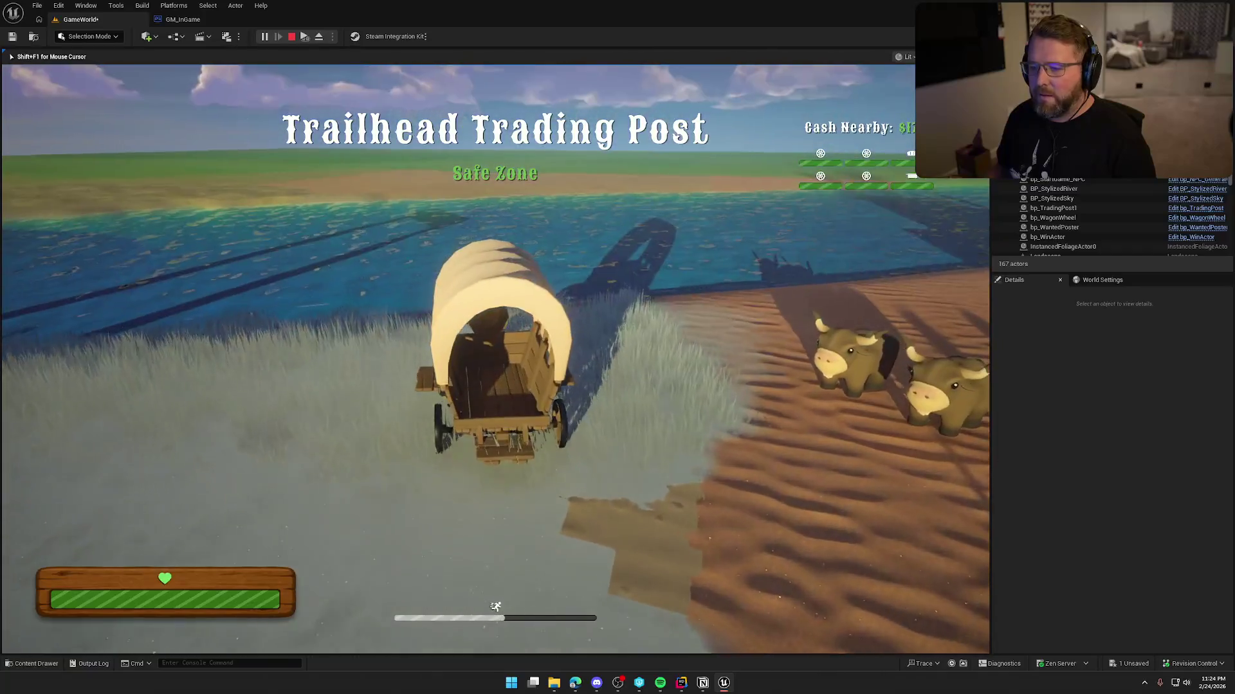
key(w)
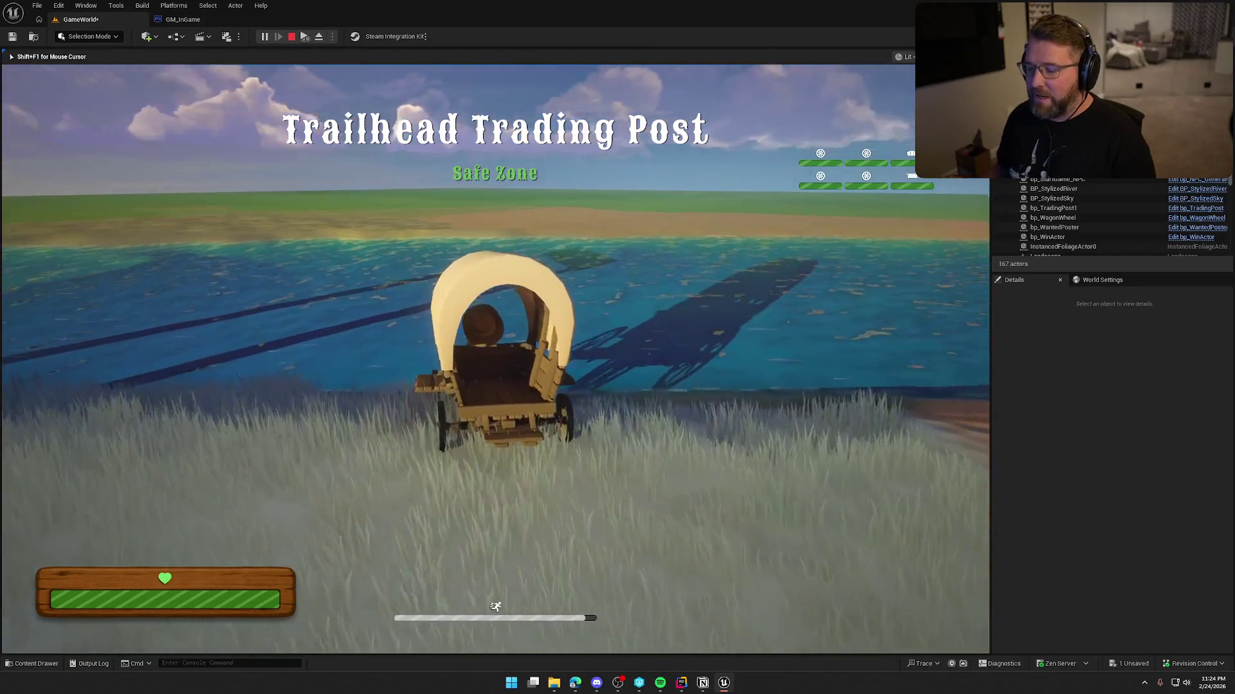
key(w)
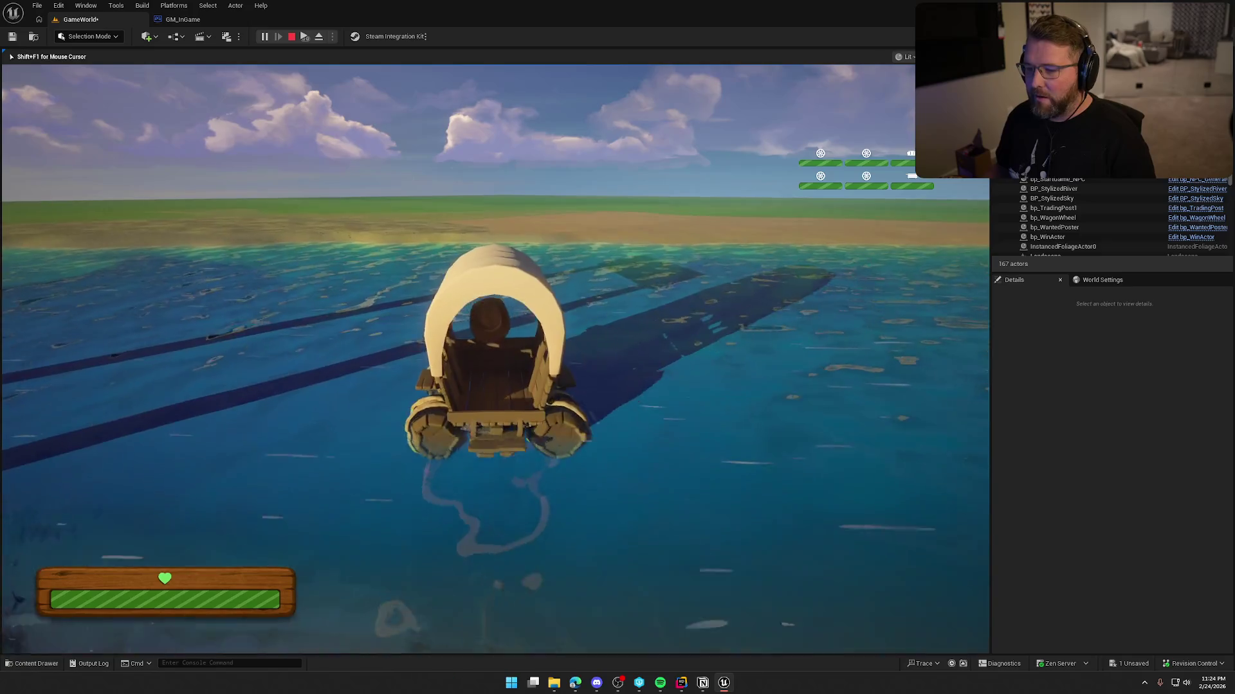
key(w)
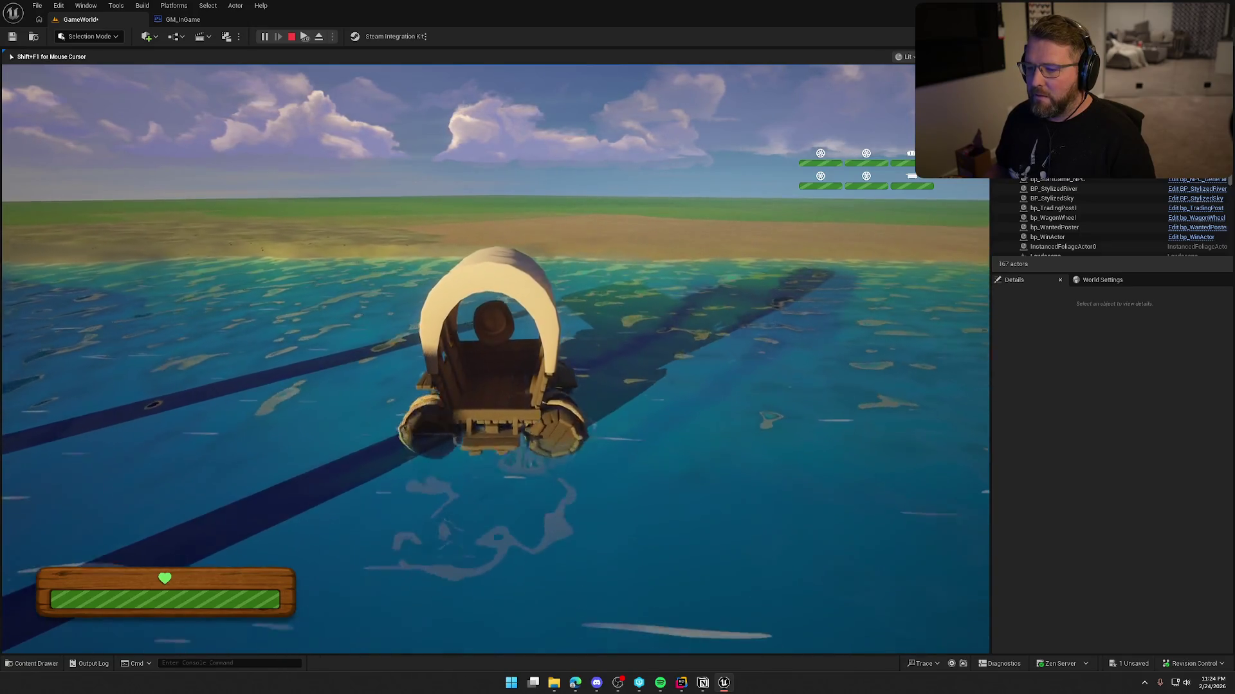
key(w)
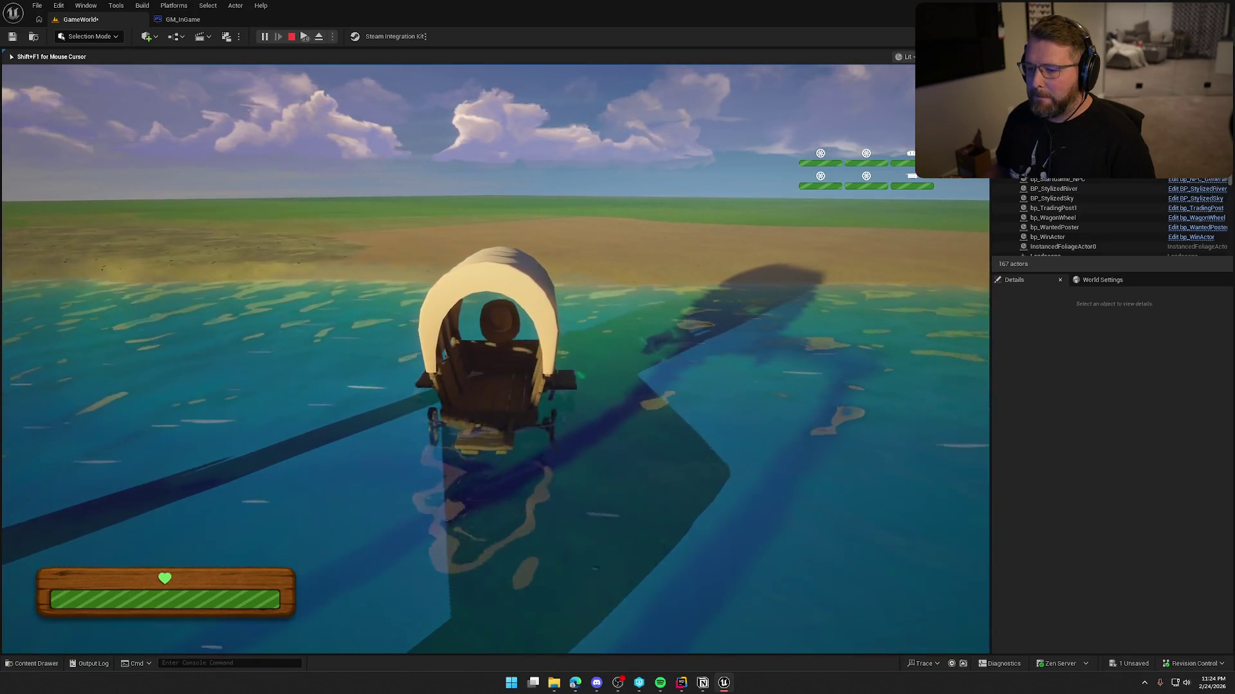
key(w)
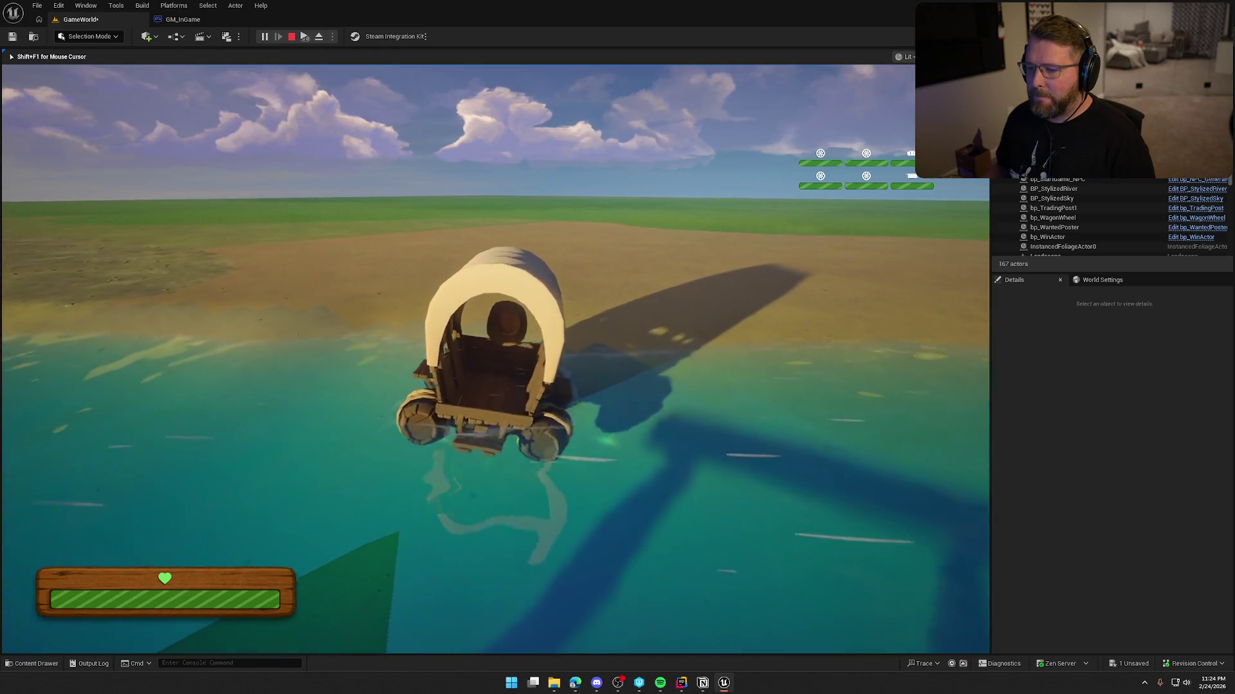
key(w)
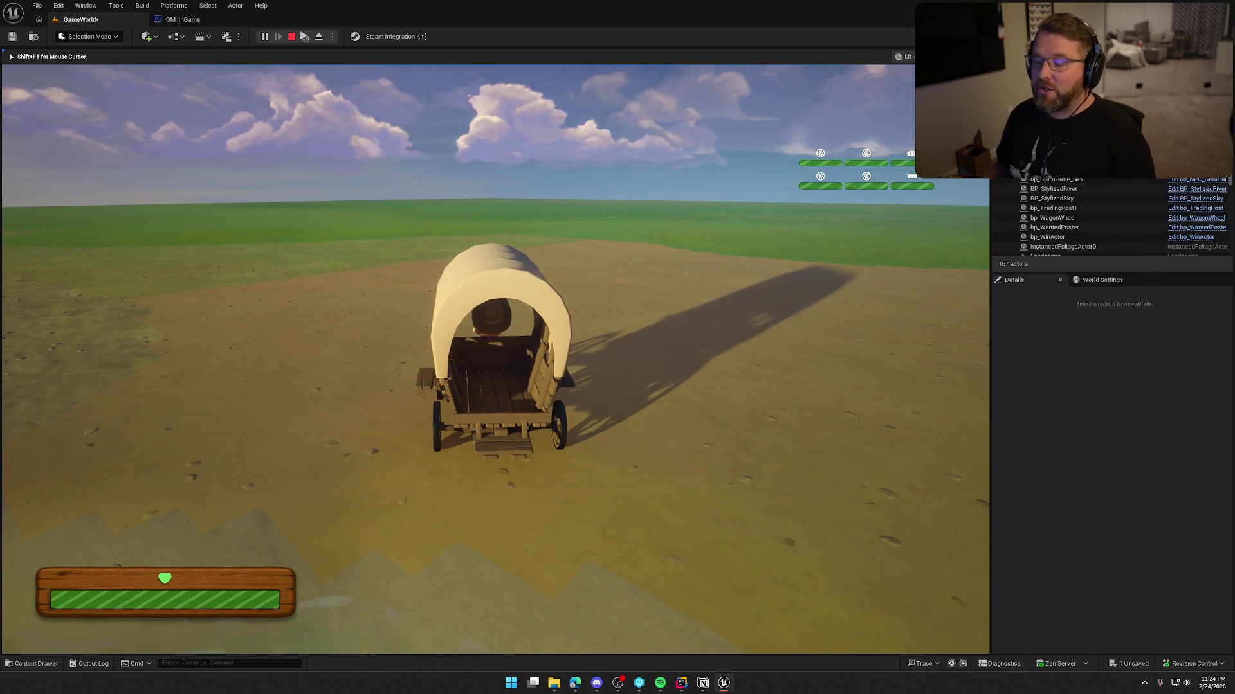
key(Escape)
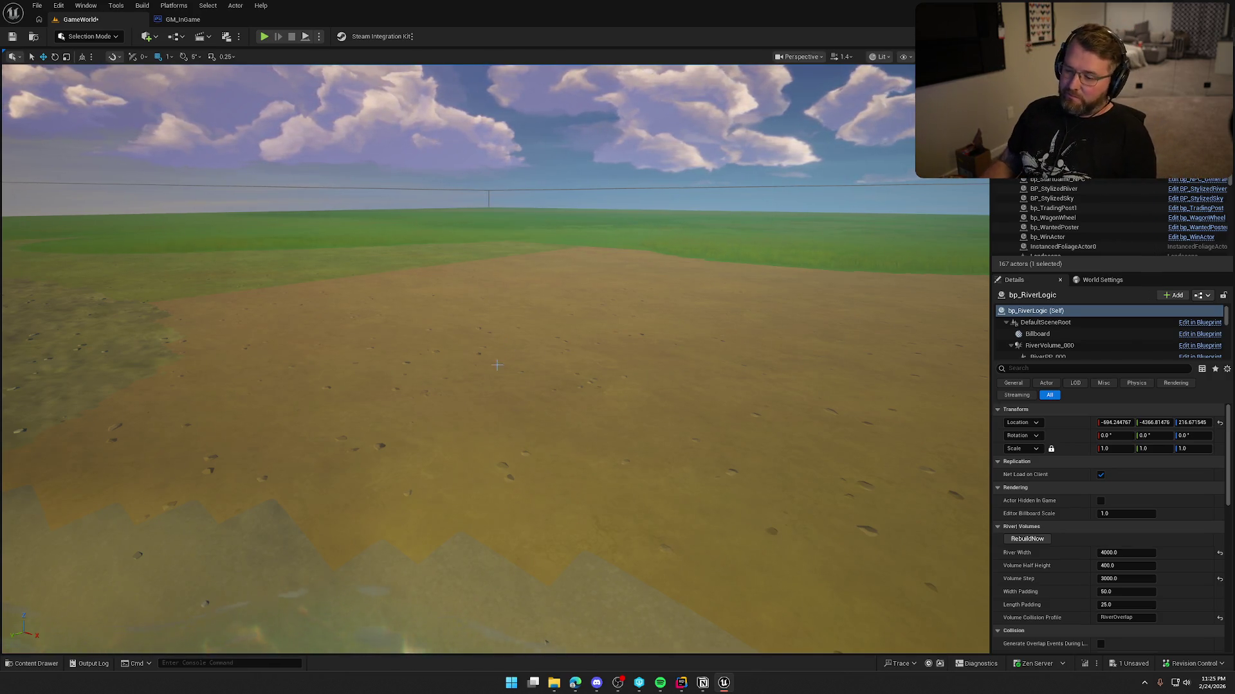
key(f)
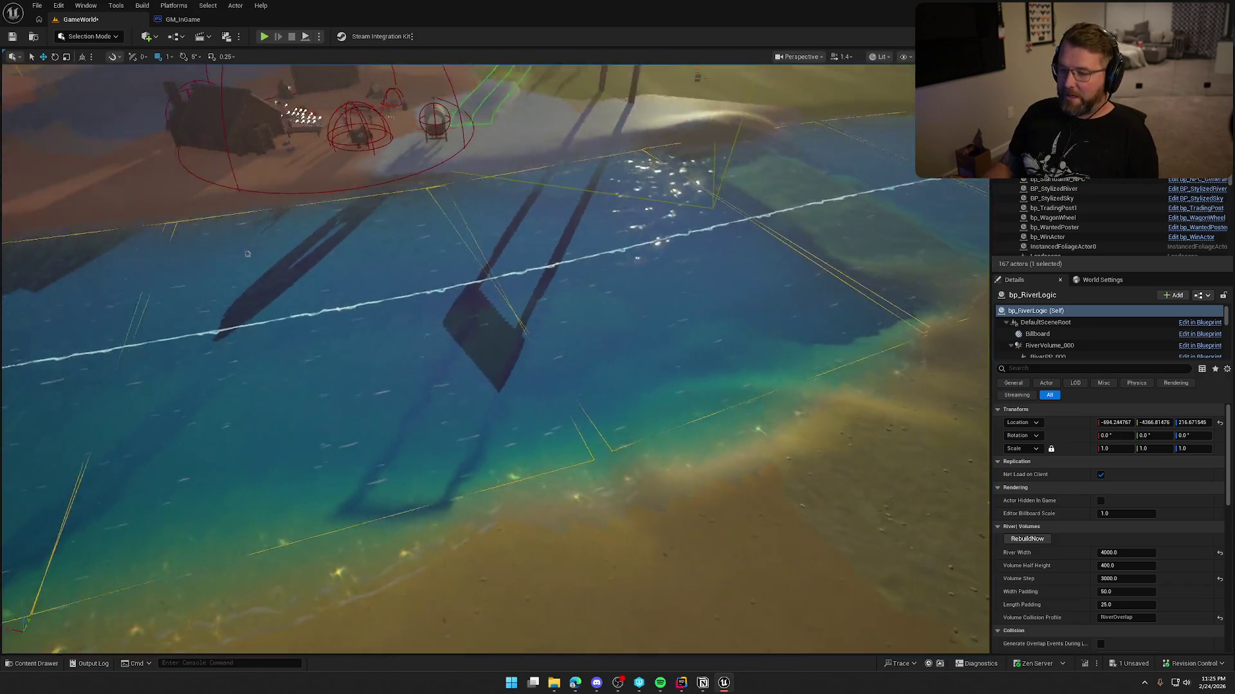
scroll(503, 357, down, 10)
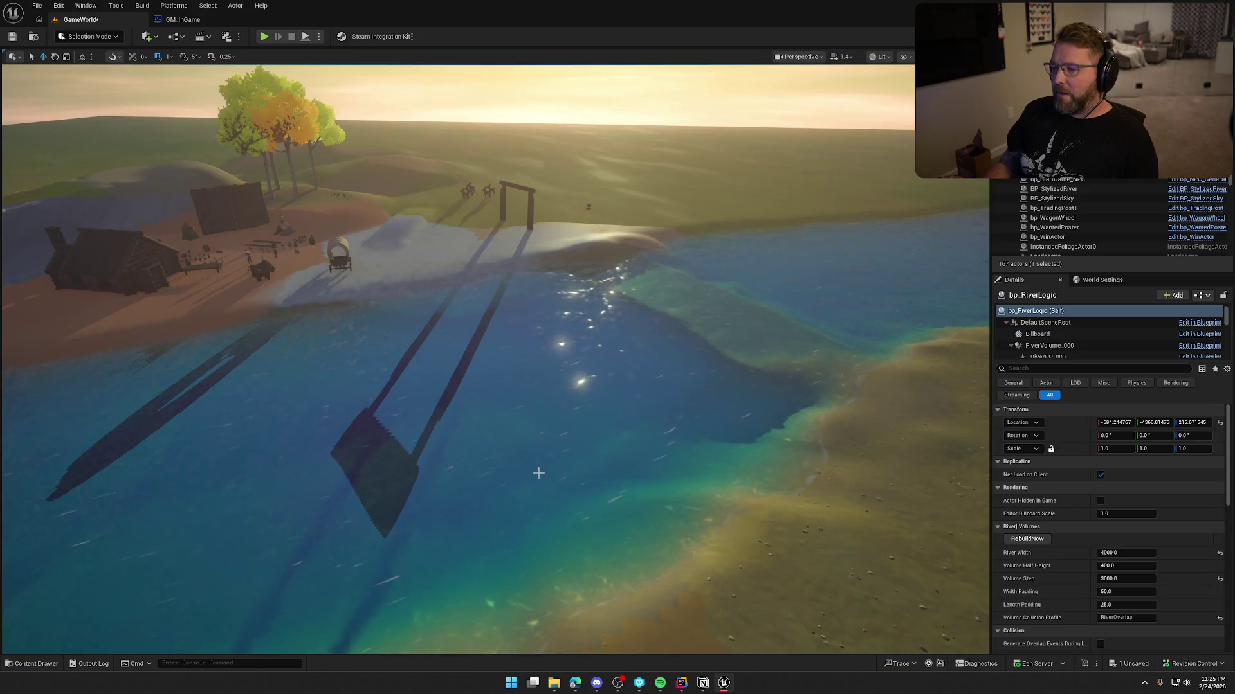
mouse_move(535, 470)
mouse_down()
mouse_move(470, 498)
mouse_move(463, 450)
mouse_move(454, 527)
mouse_move(463, 498)
mouse_up()
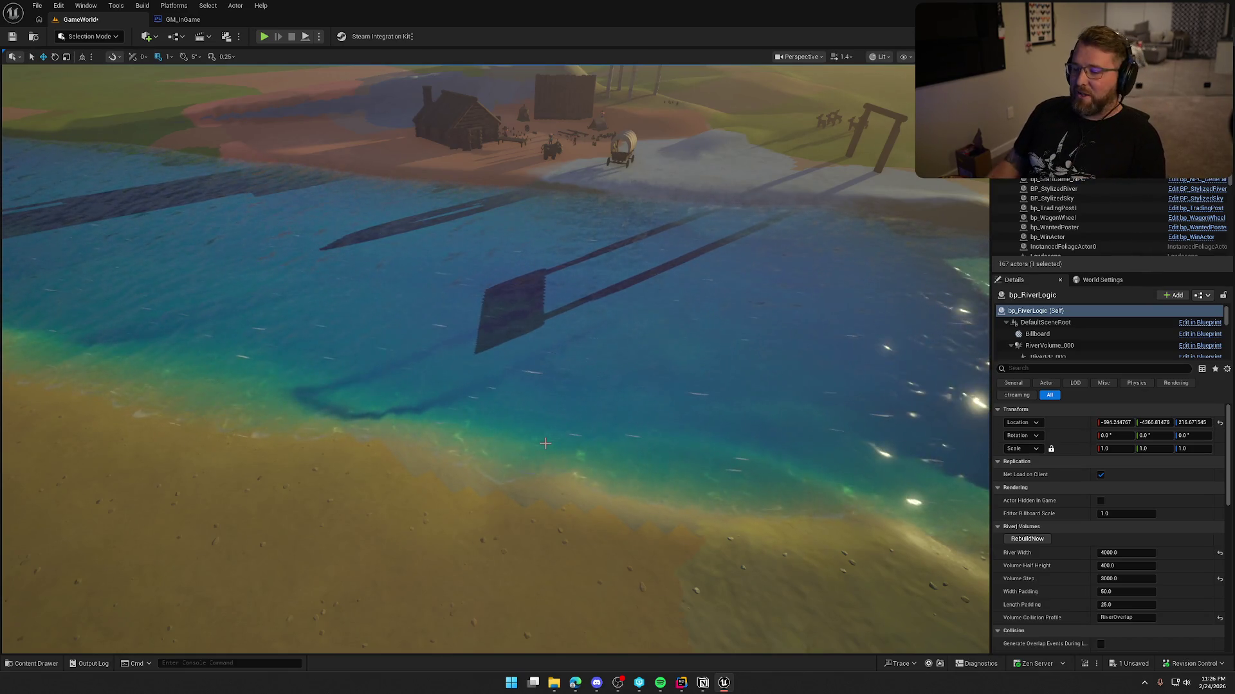
mouse_move(545, 443)
mouse_down()
mouse_move(545, 321)
mouse_move(545, 386)
mouse_move(257, 379)
mouse_move(193, 360)
mouse_move(160, 321)
mouse_up()
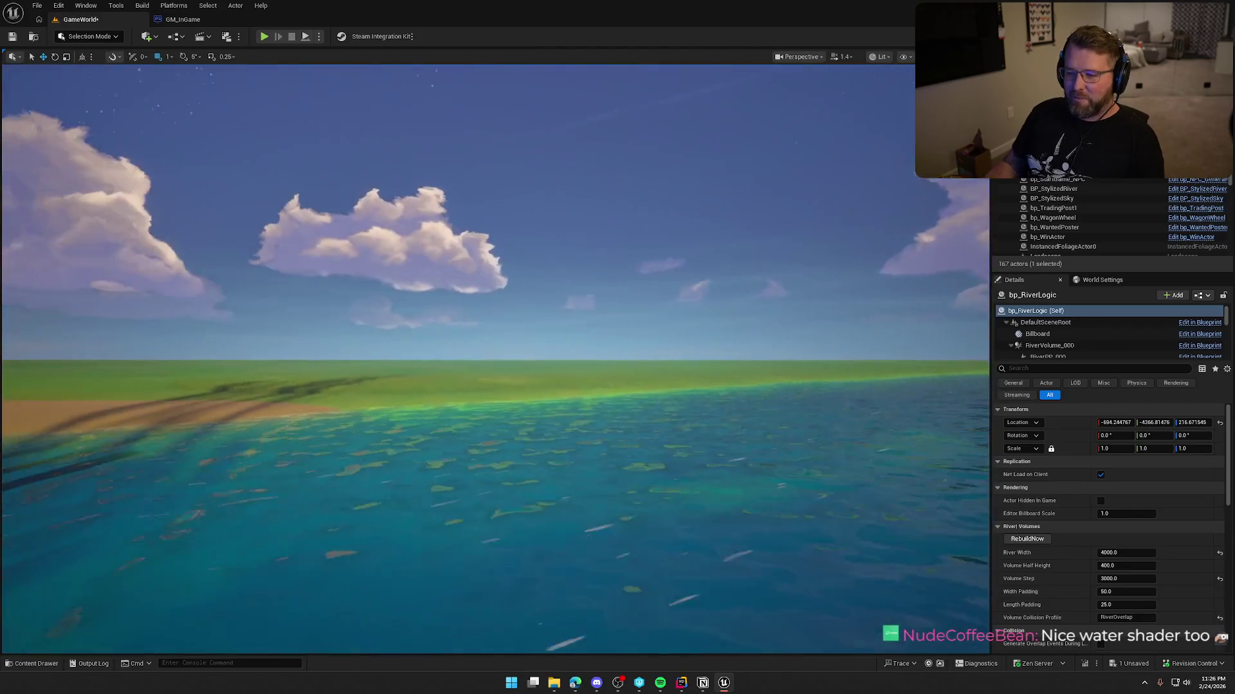
mouse_move(540, 439)
mouse_down()
mouse_move(540, 460)
mouse_move(541, 439)
mouse_up()
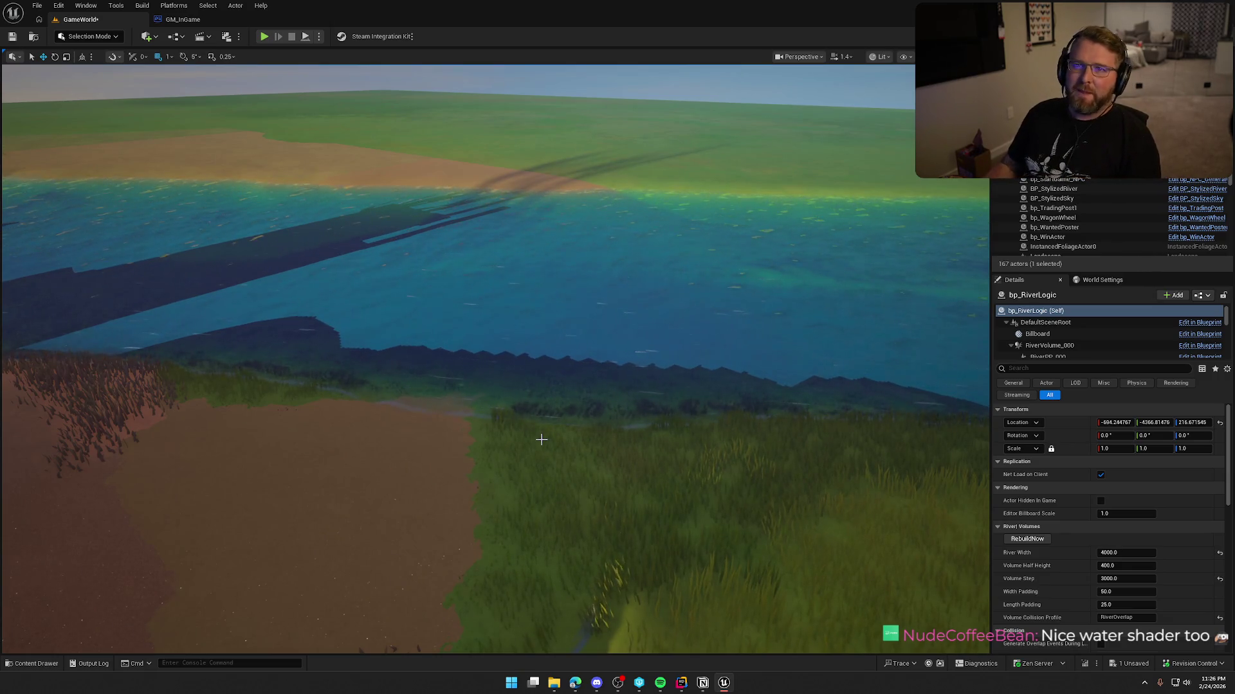
drag(654, 416, 655, 417)
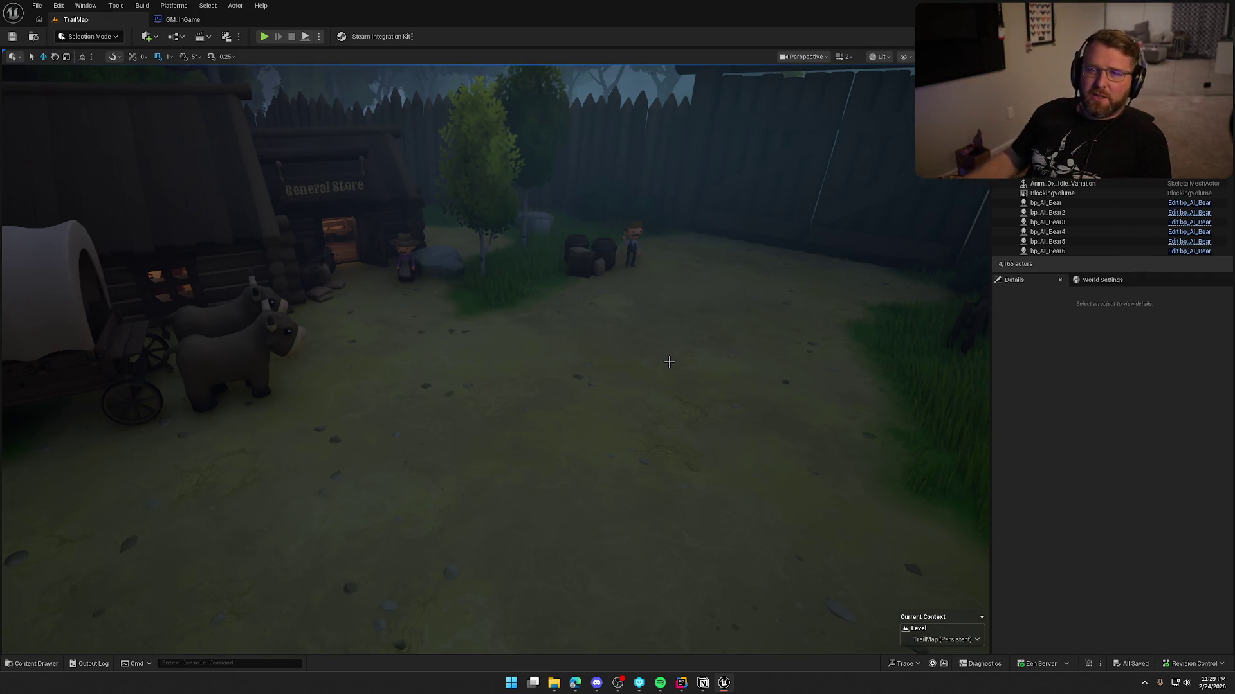
mouse_move(760, 371)
mouse_down()
mouse_move(816, 363)
mouse_move(854, 418)
mouse_up()
scroll(829, 379, down, 2)
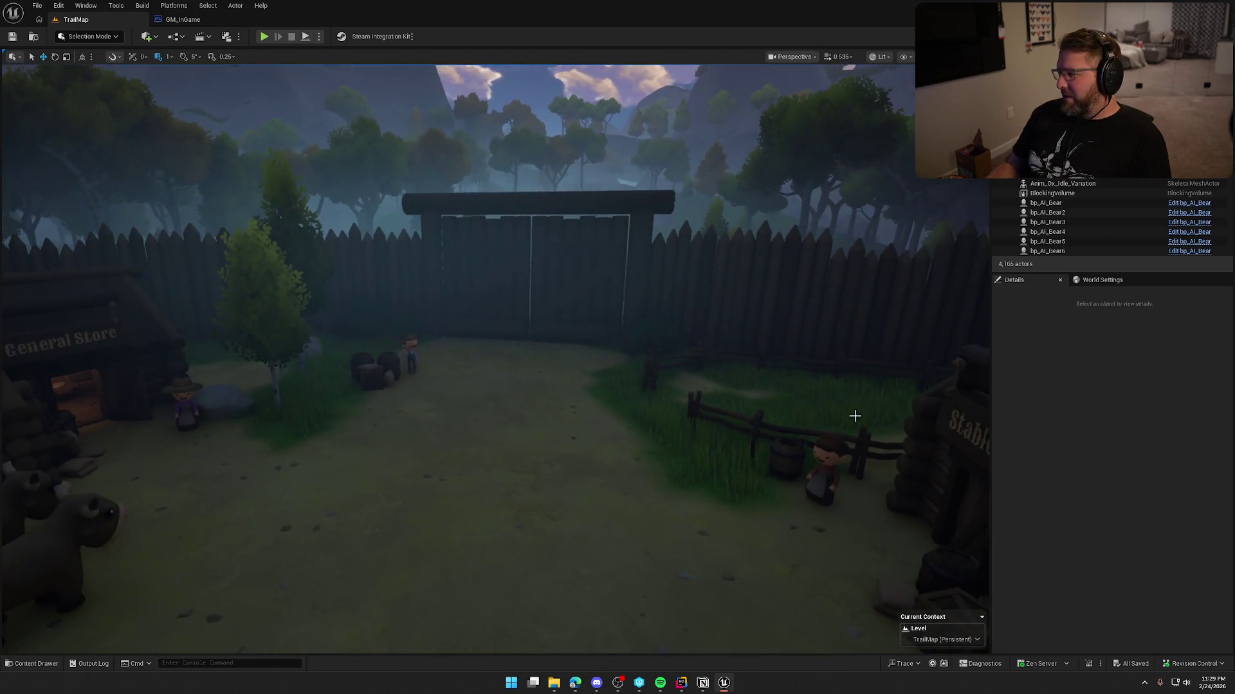